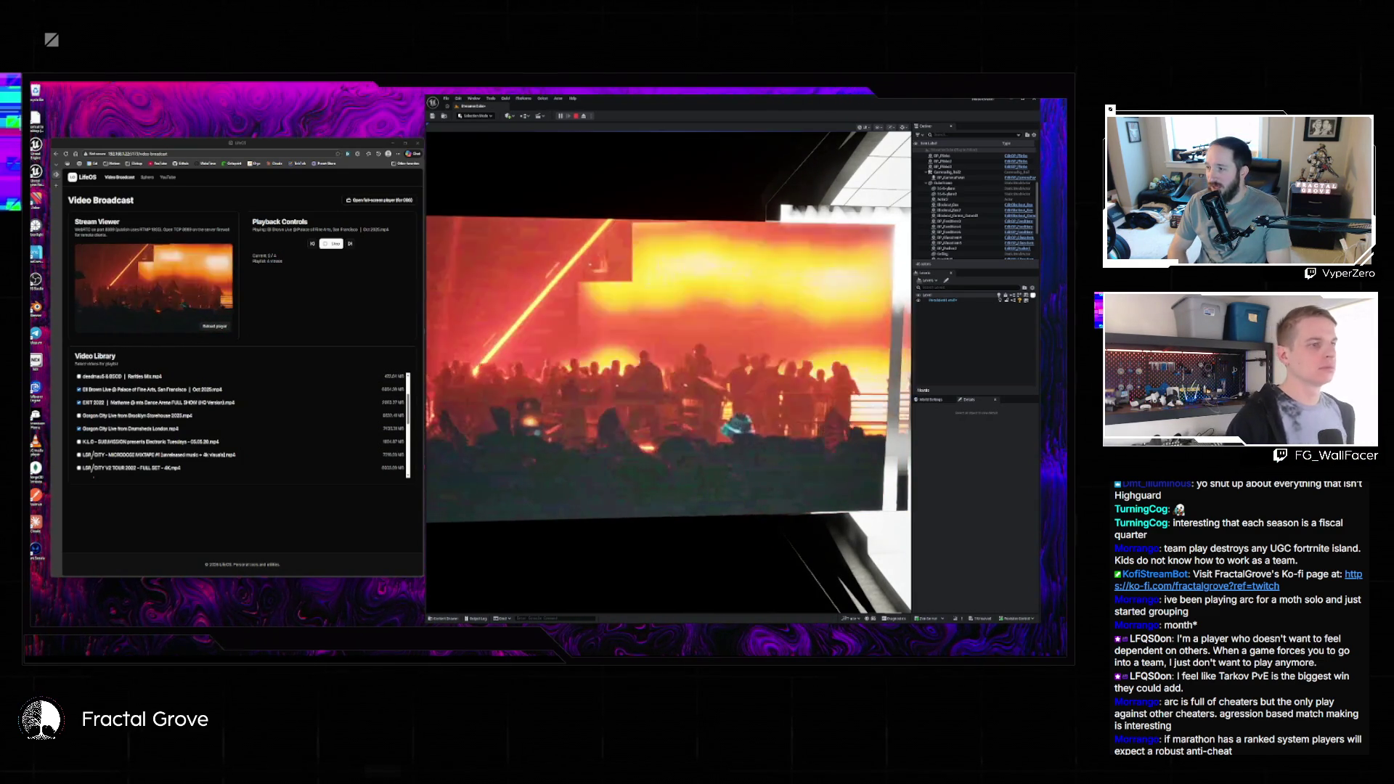
- Fly the play-mode camera around the stage, backing away from the video screen and moving left and right
key("s")
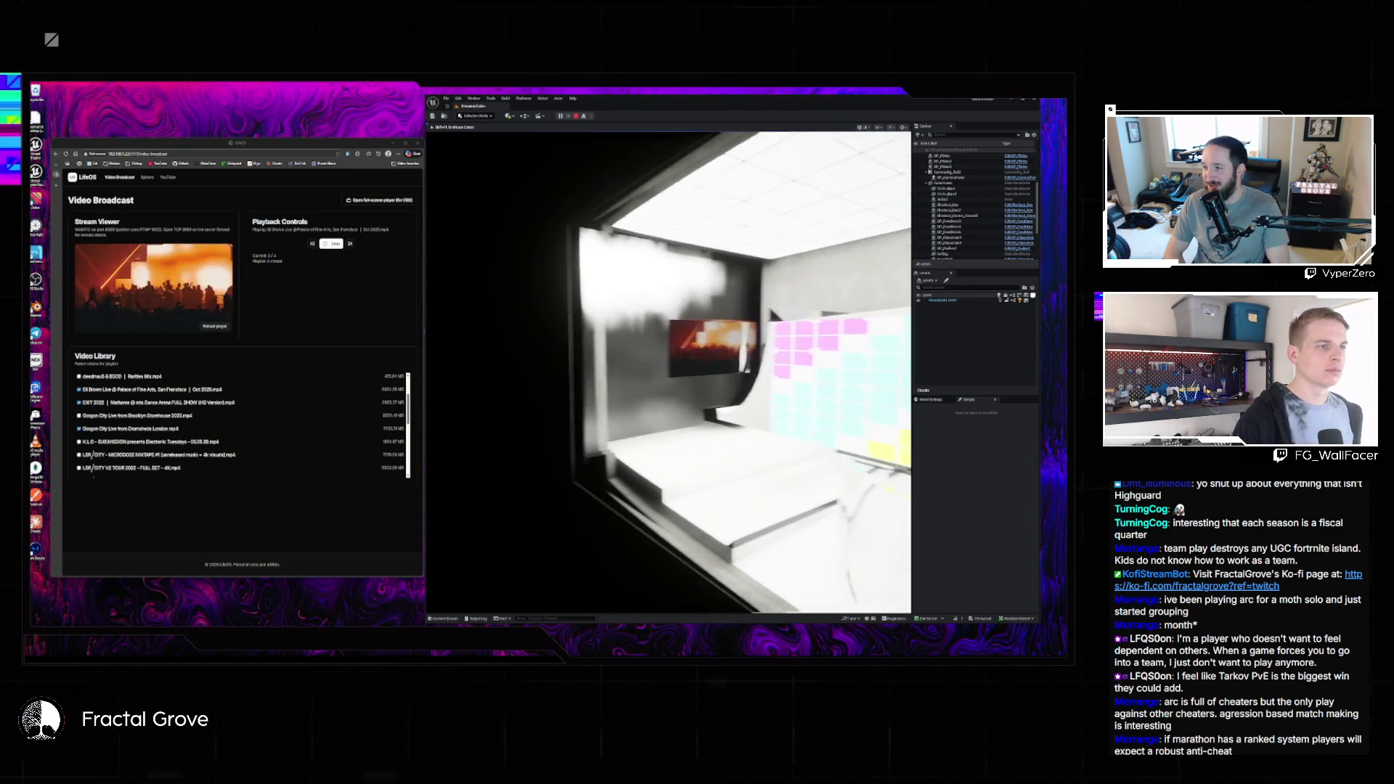
key("a")
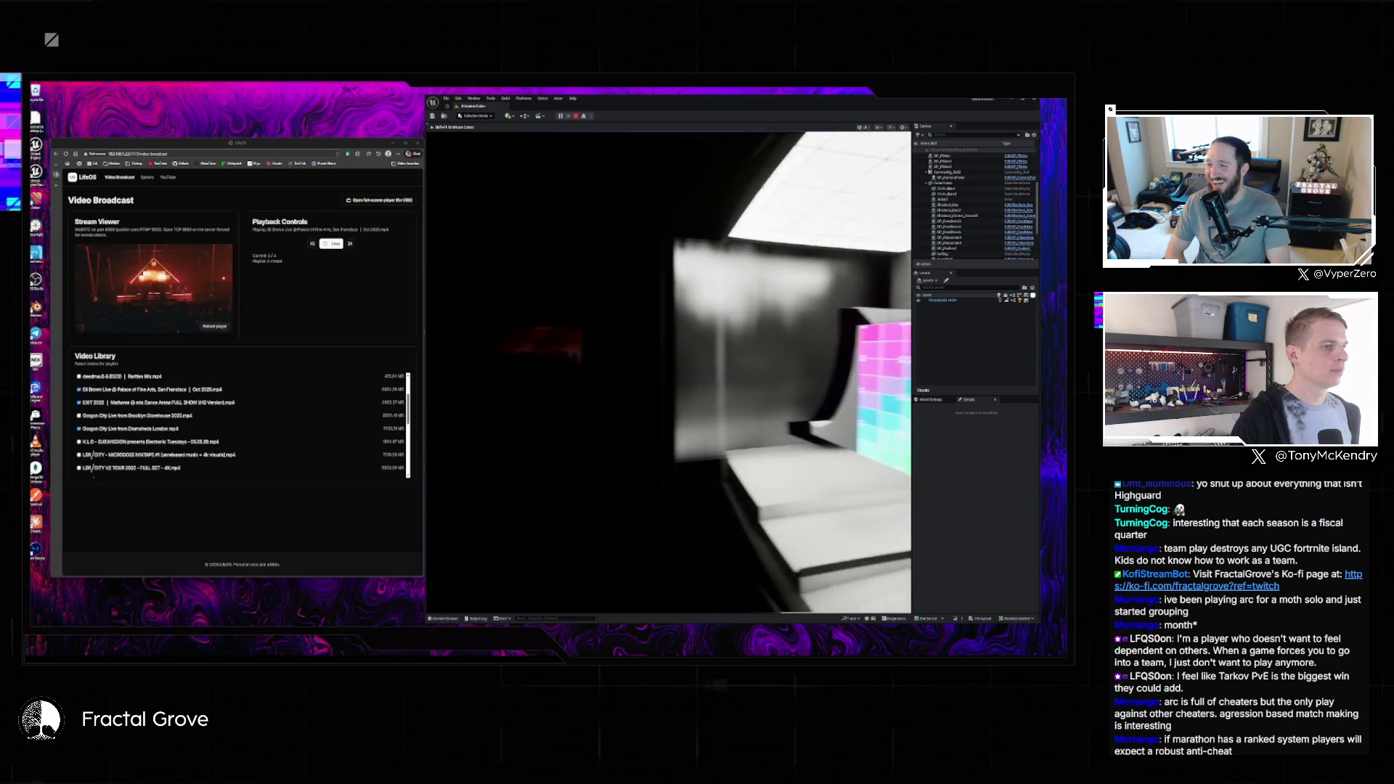
key("a")
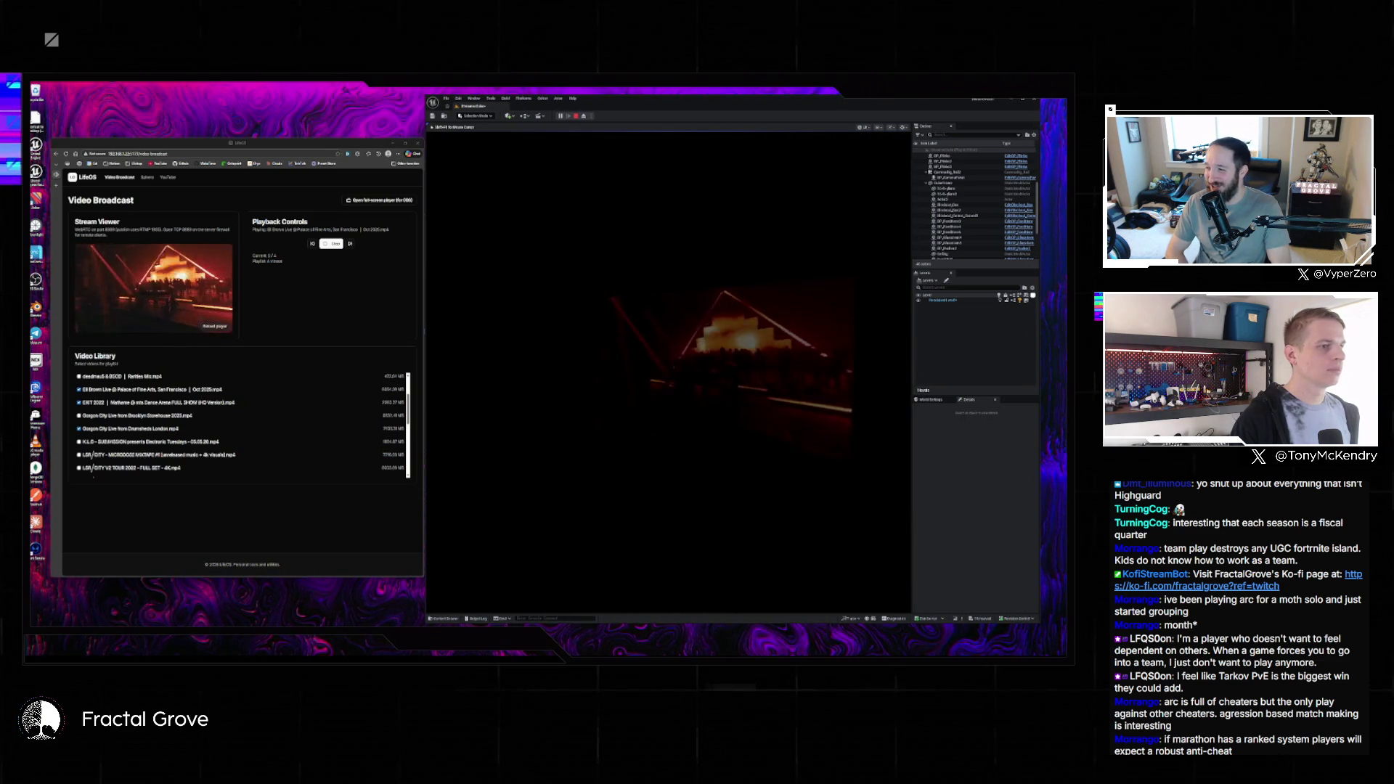
key("d")
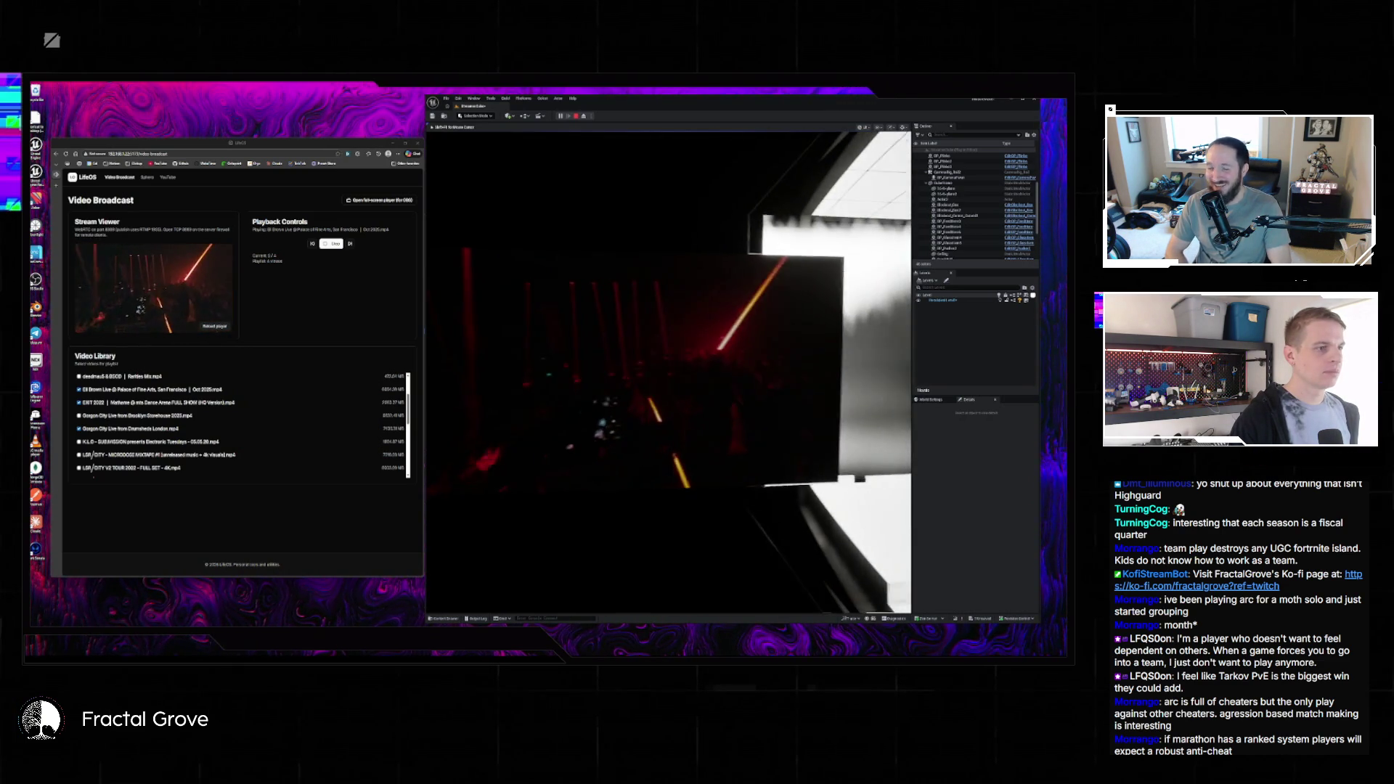
key("s")
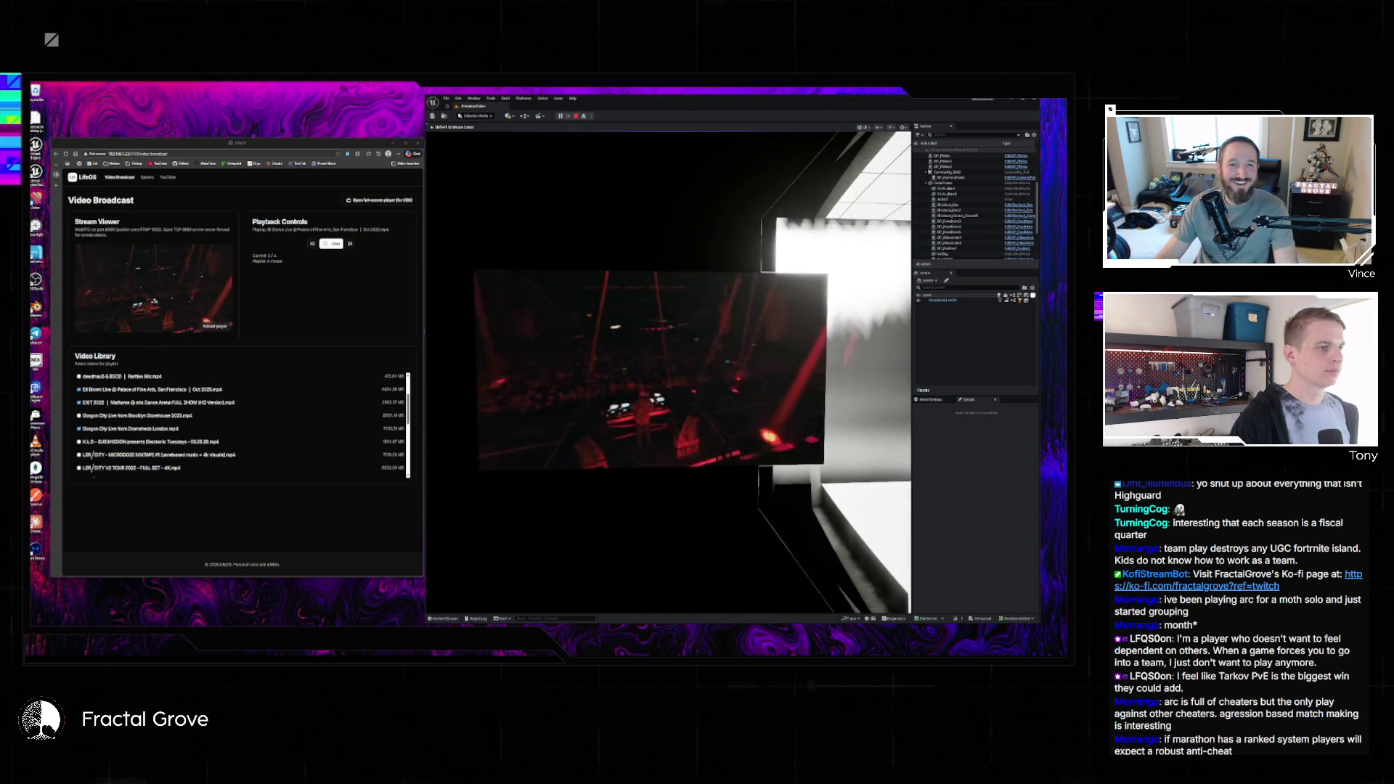
key("d")
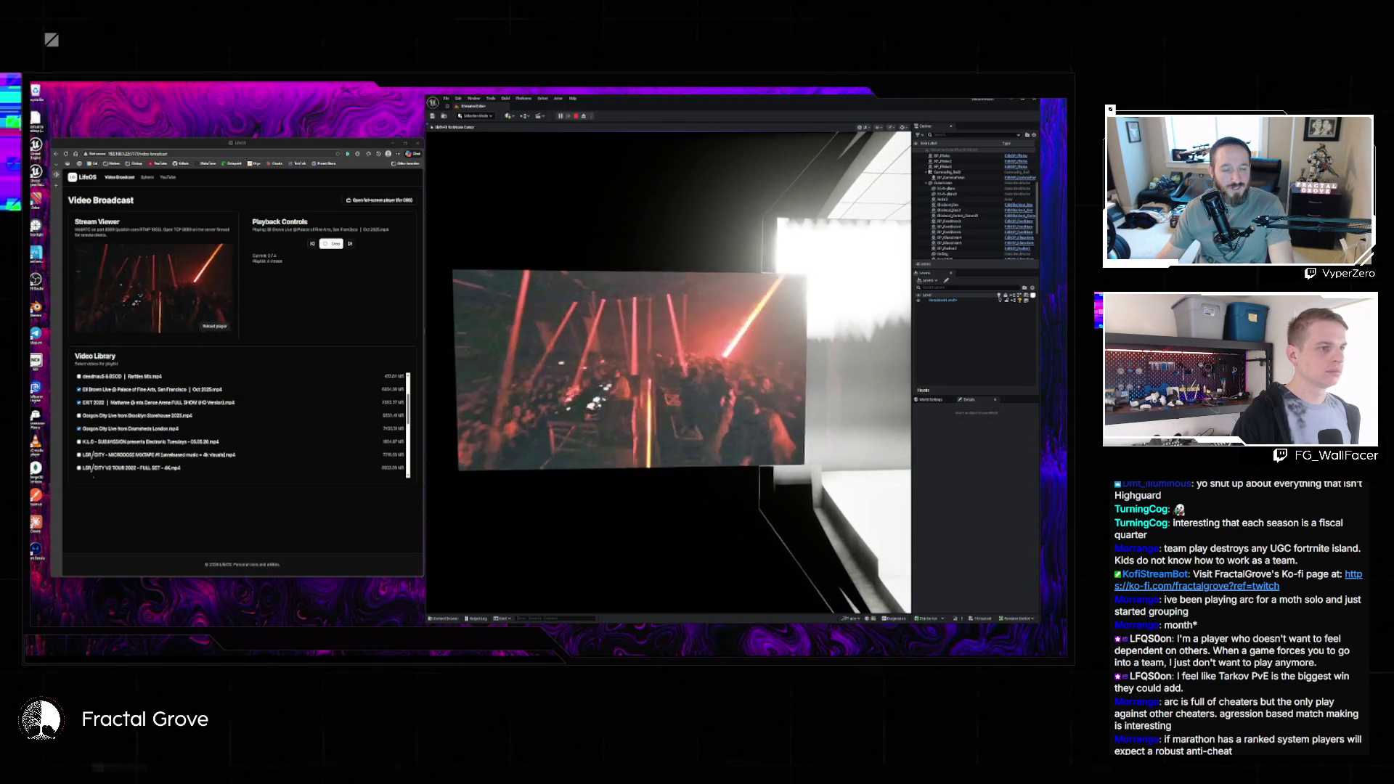
- End the play session and close the Unreal Editor without saving
key("Escape")
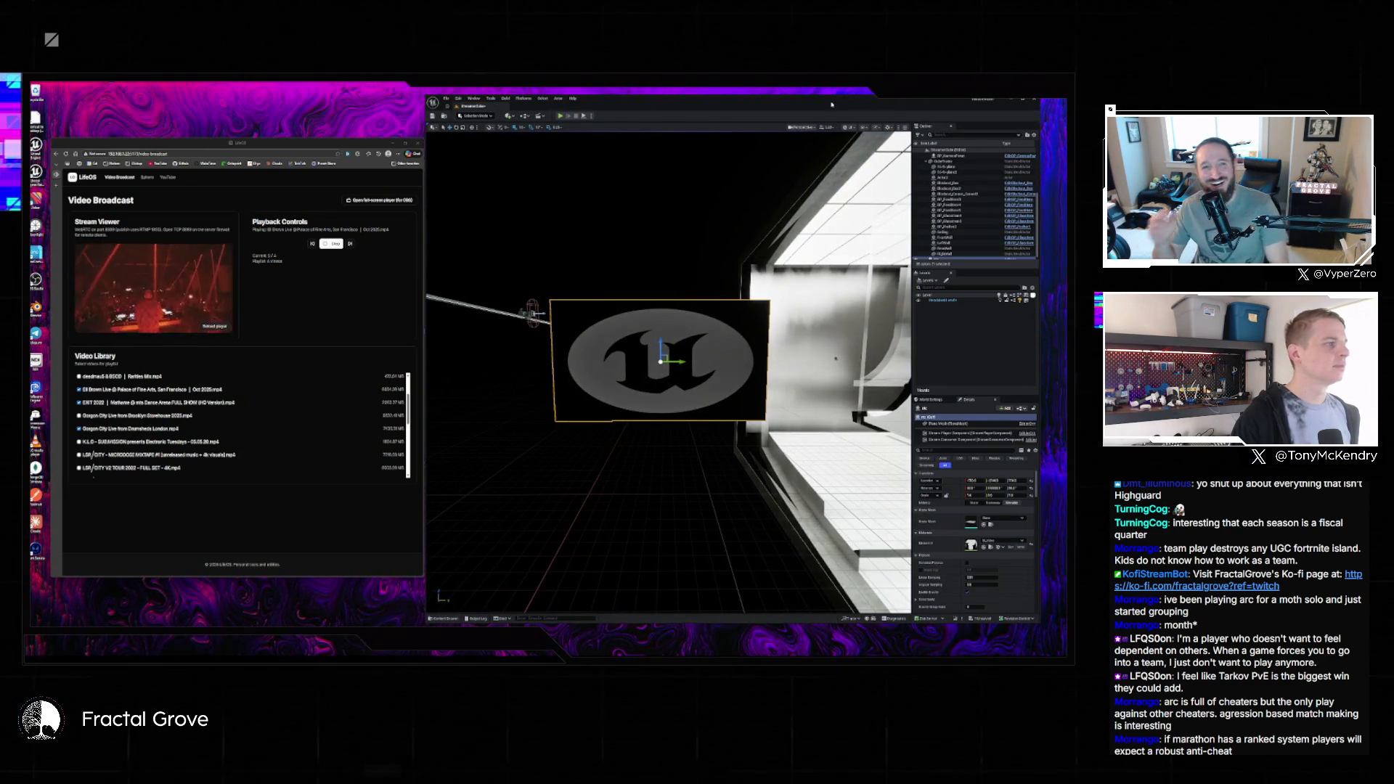
left_click(1033, 101)
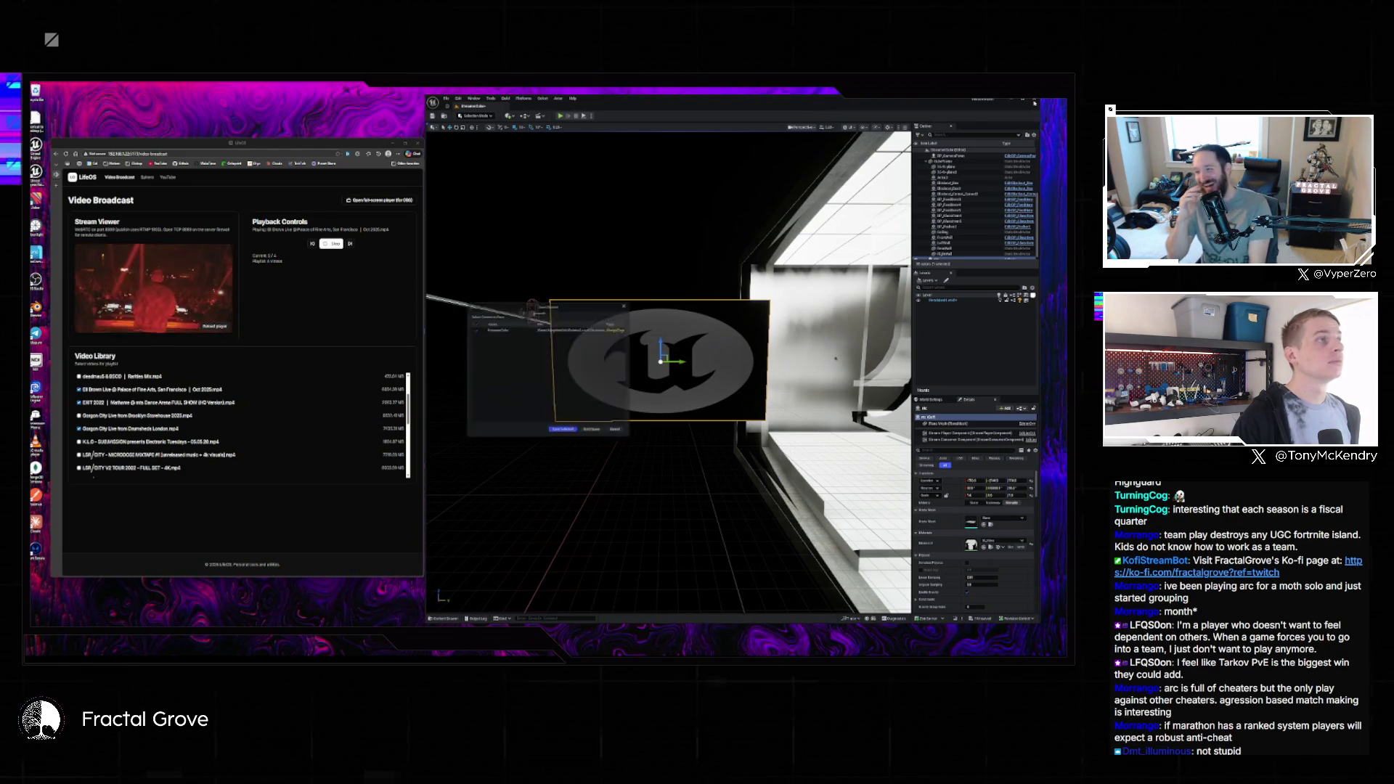
left_click(597, 434)
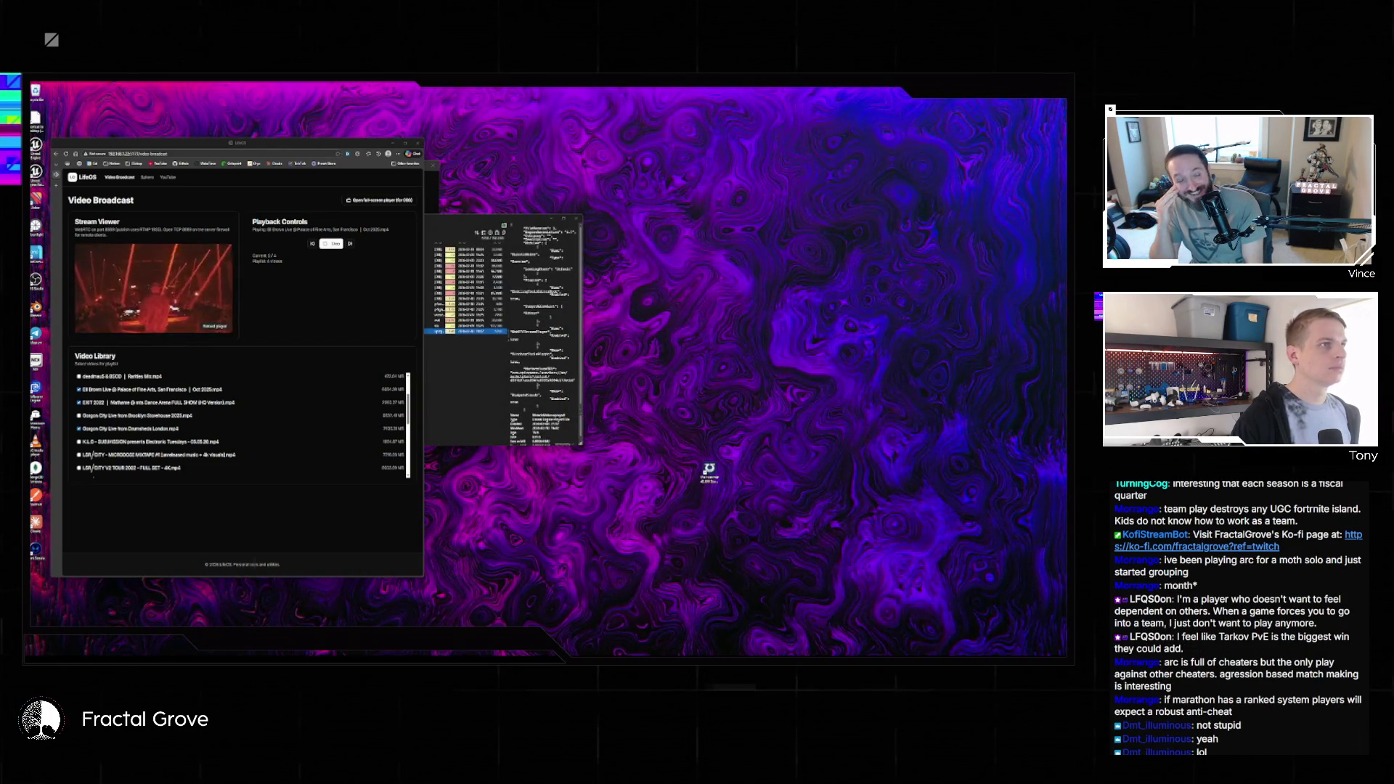
- In Visual Studio Code, reopen a project workspace from File > Open Recent
key("alt+Tab")
left_click(40, 87)
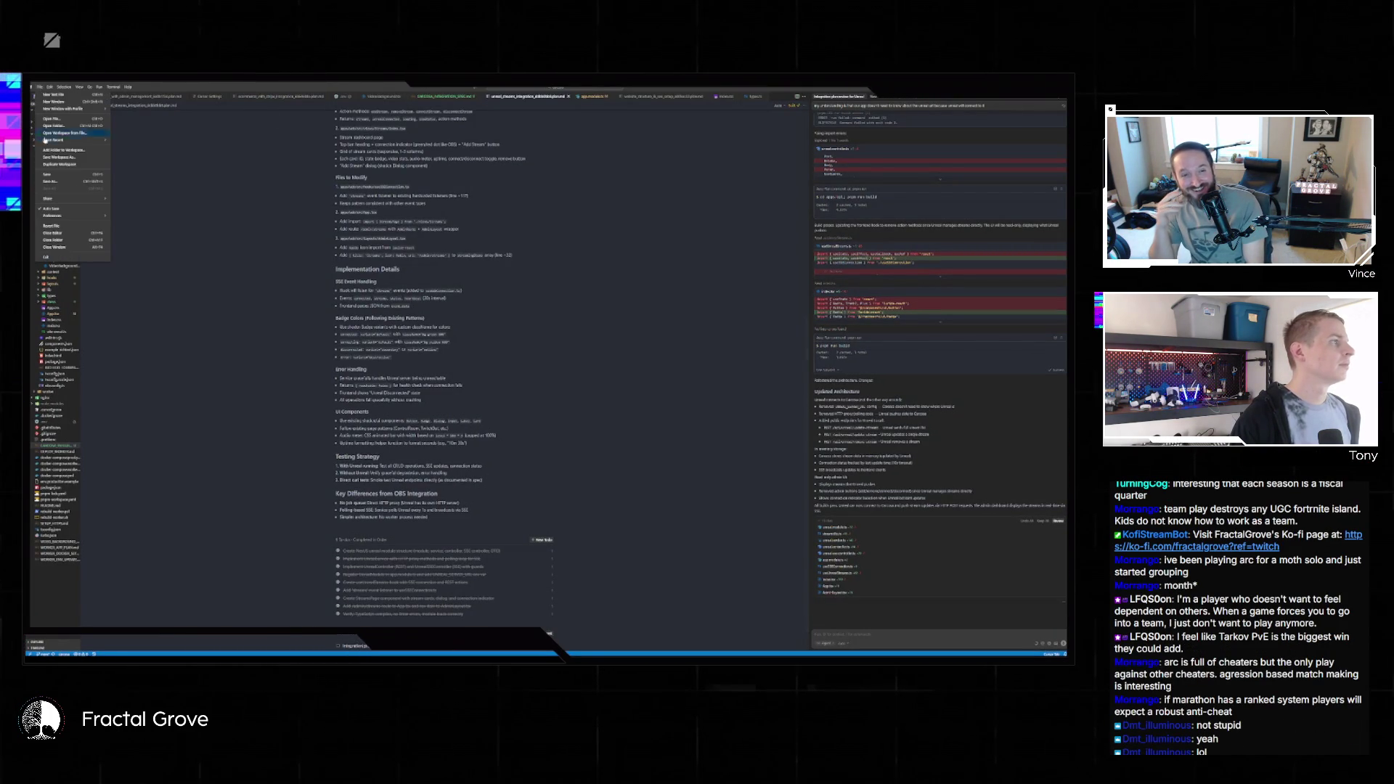
mouse_move(102, 144)
left_click(176, 151)
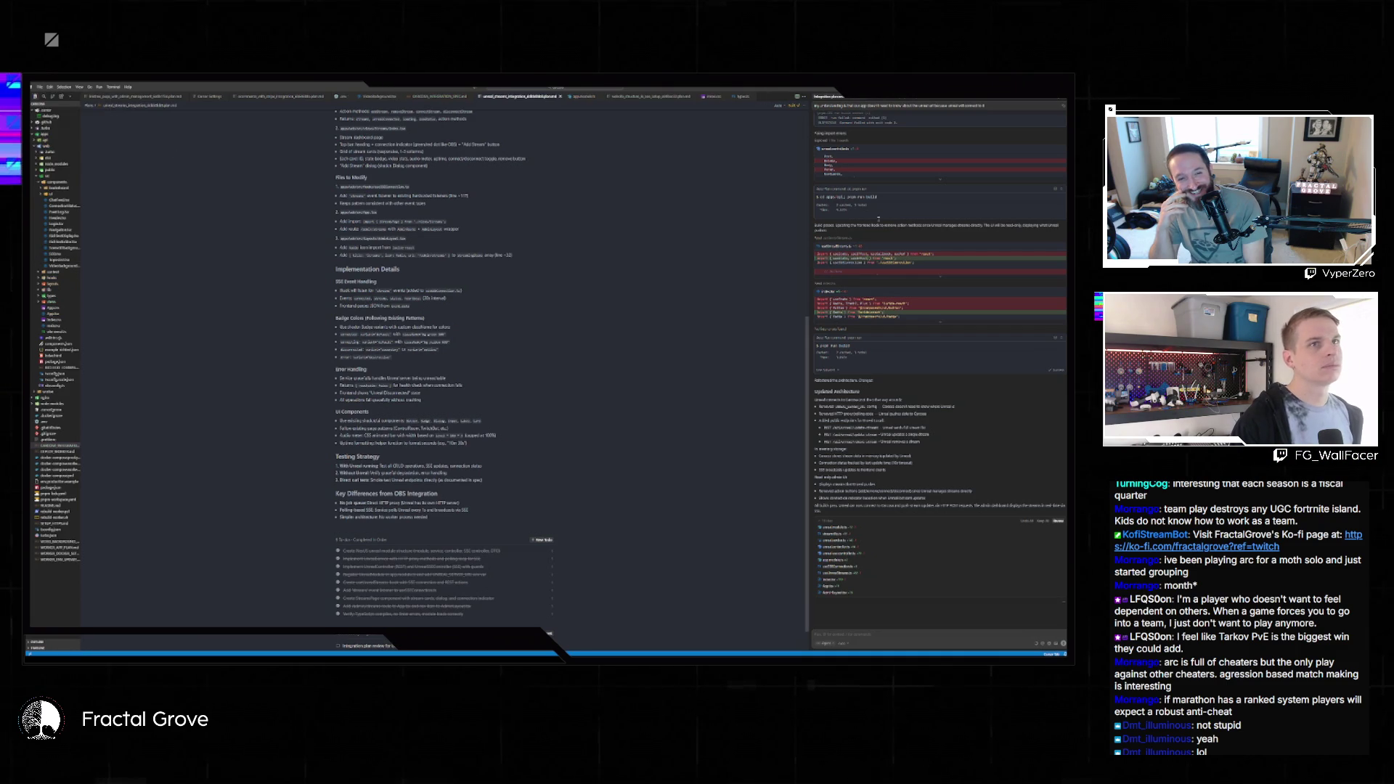
- Restore VS Code to a smaller window on the desktop's right, bring File Explorer forward, and start a new chat
key("super+Down")
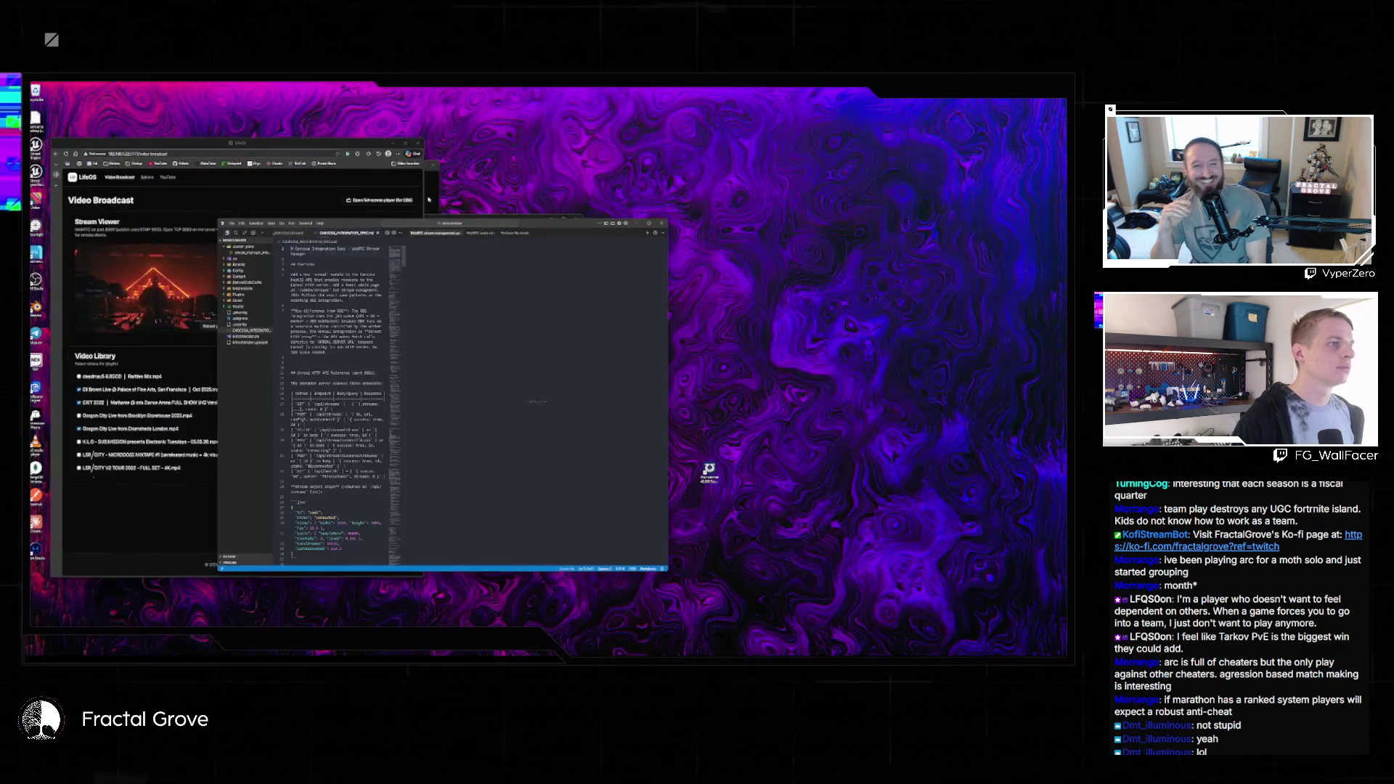
left_click_drag(554, 224, 933, 171)
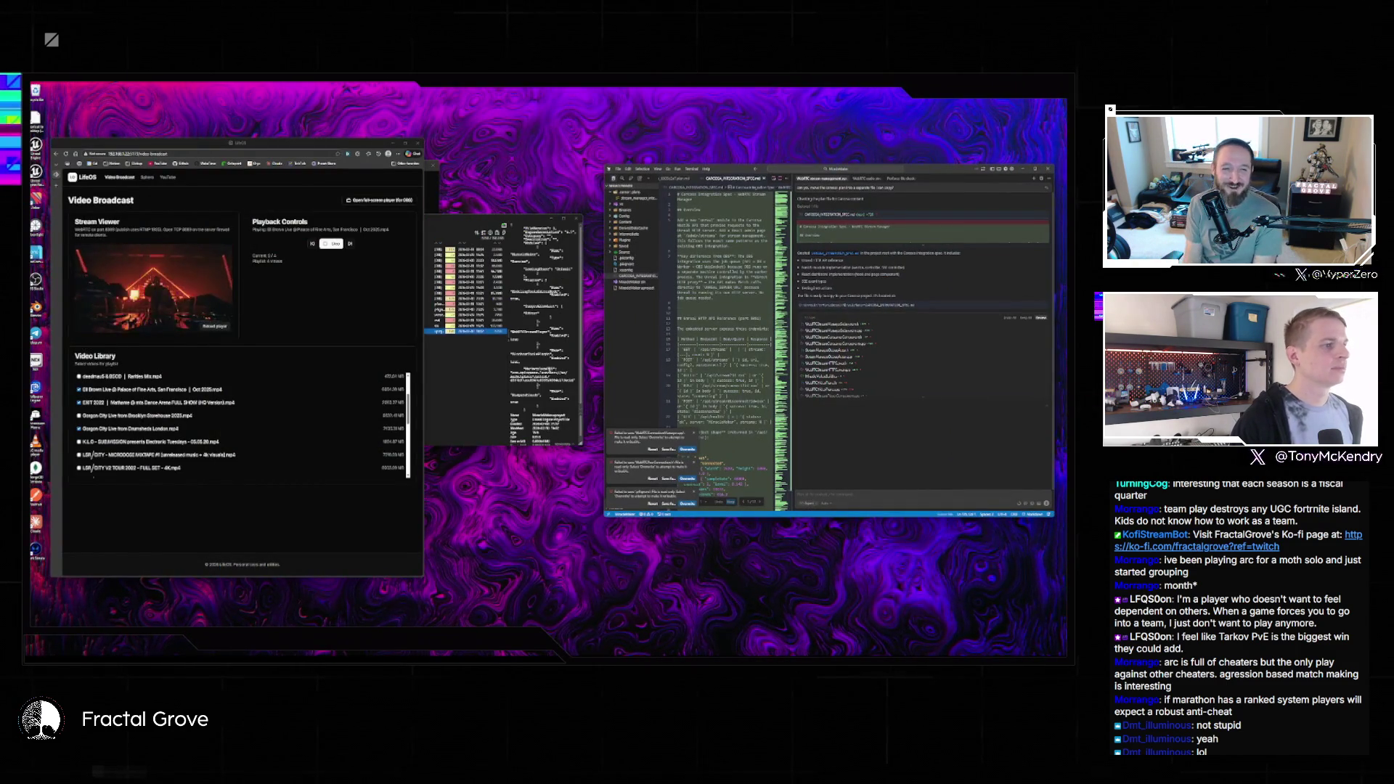
left_click(471, 368)
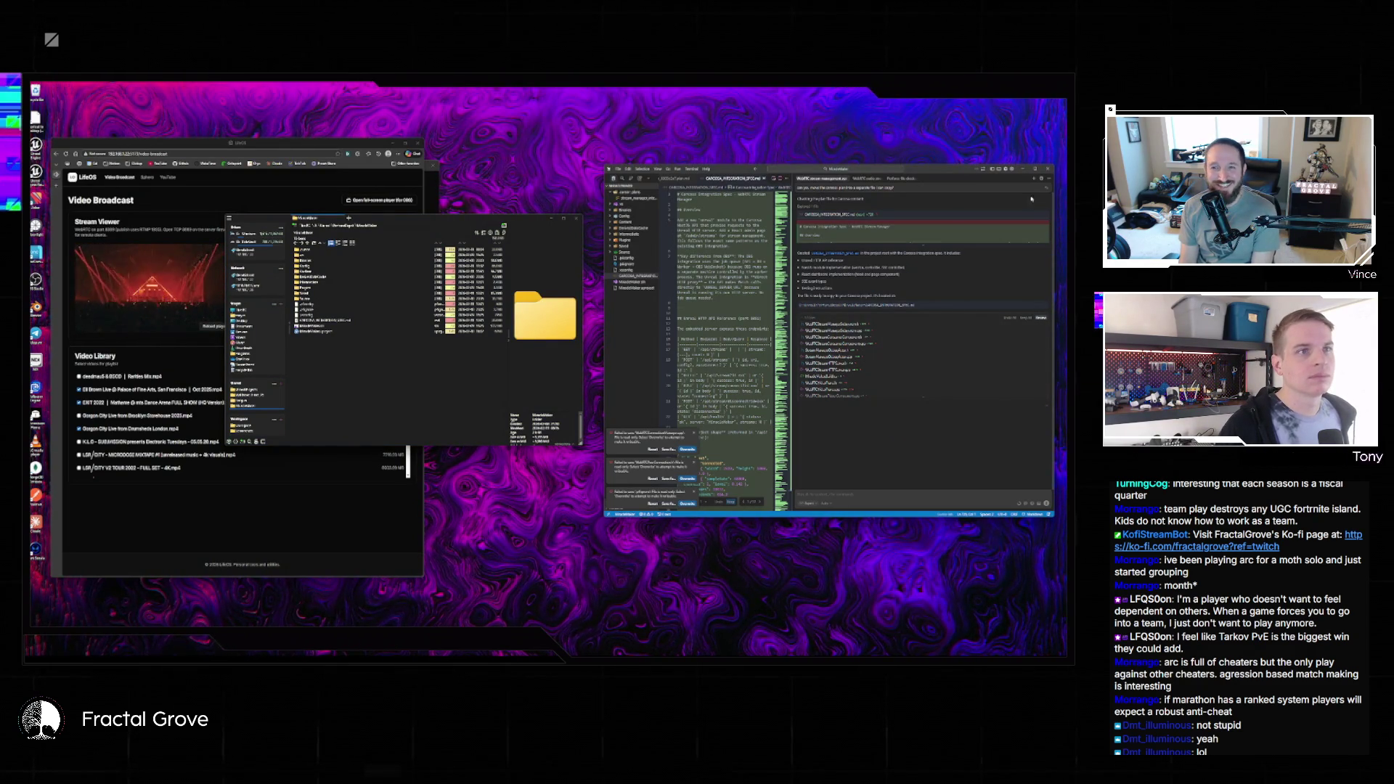
left_click(1032, 178)
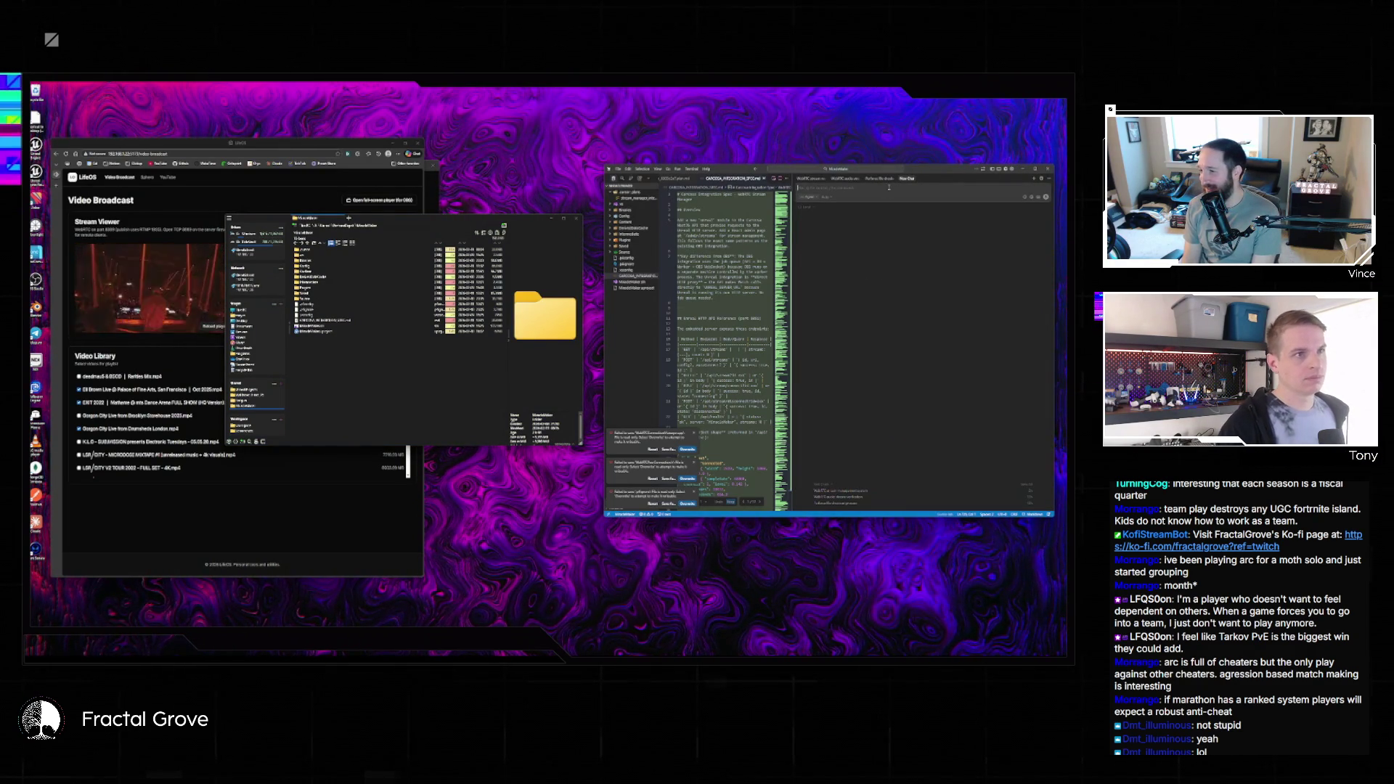
- Send the chat assistant a question about the material, then bring the stream web page forward
type("ur ")
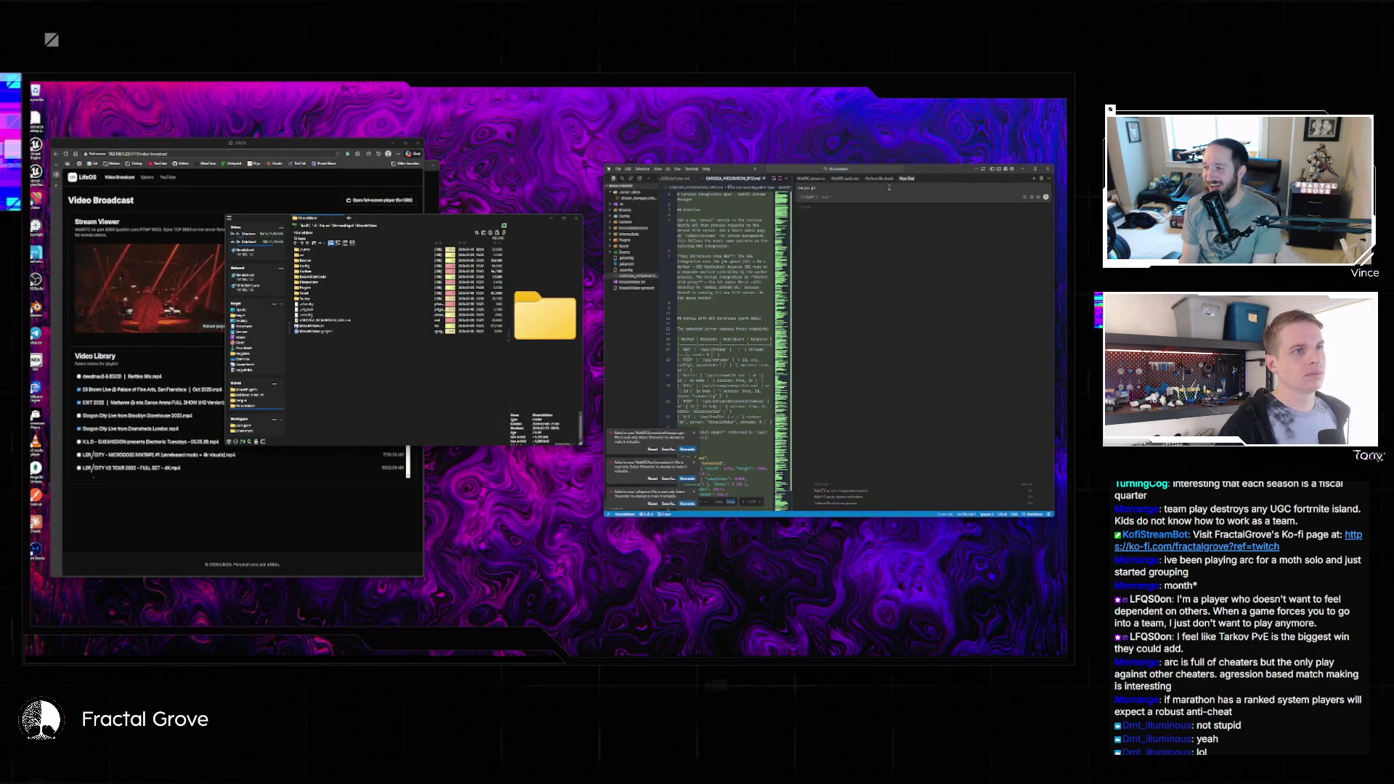
type("rie")
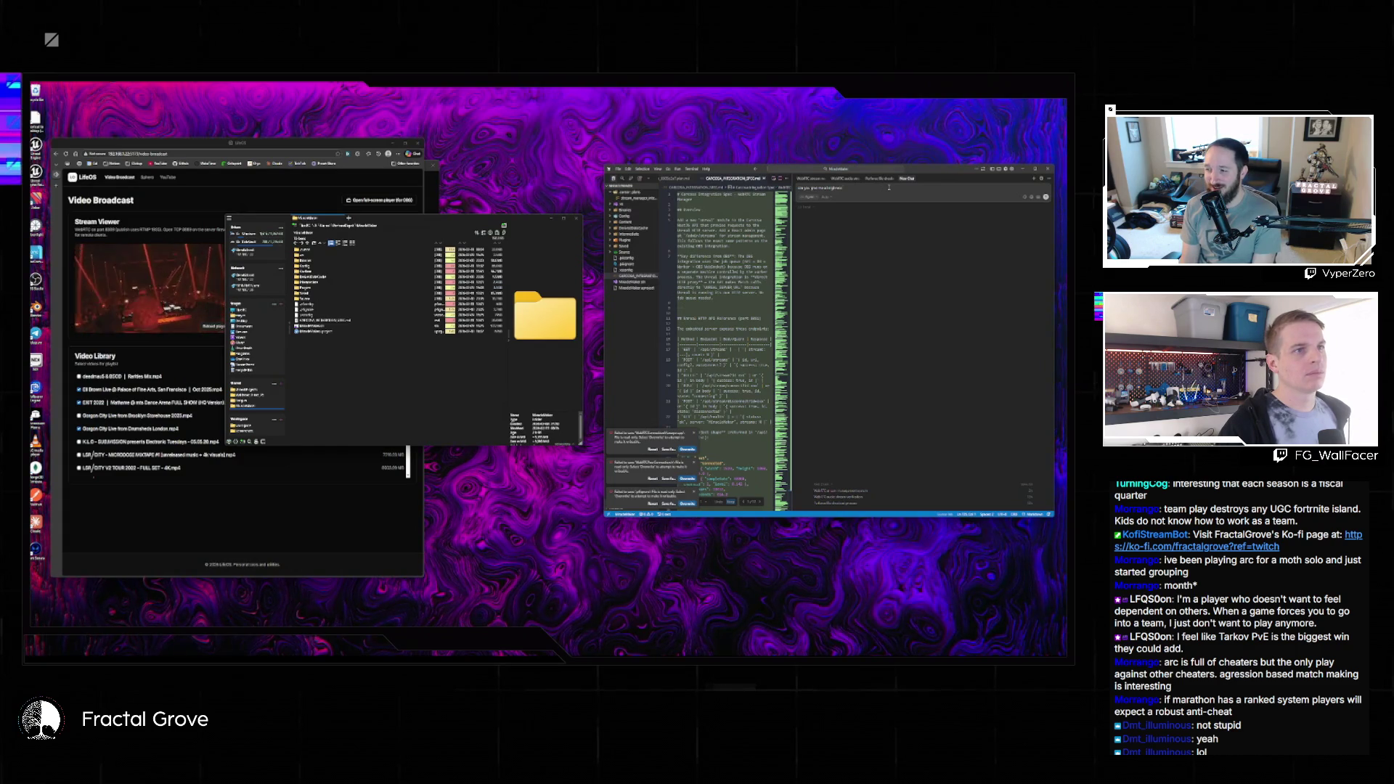
type("d")
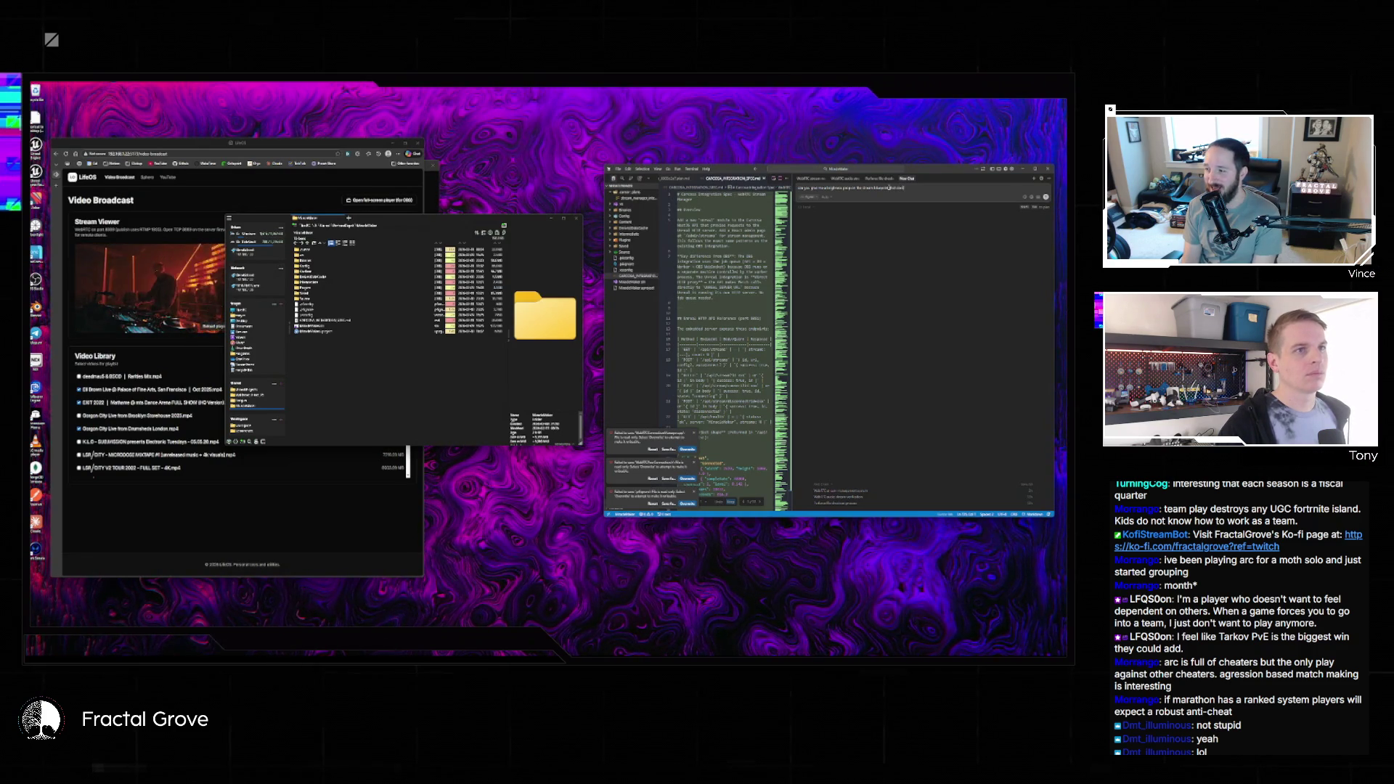
type("the")
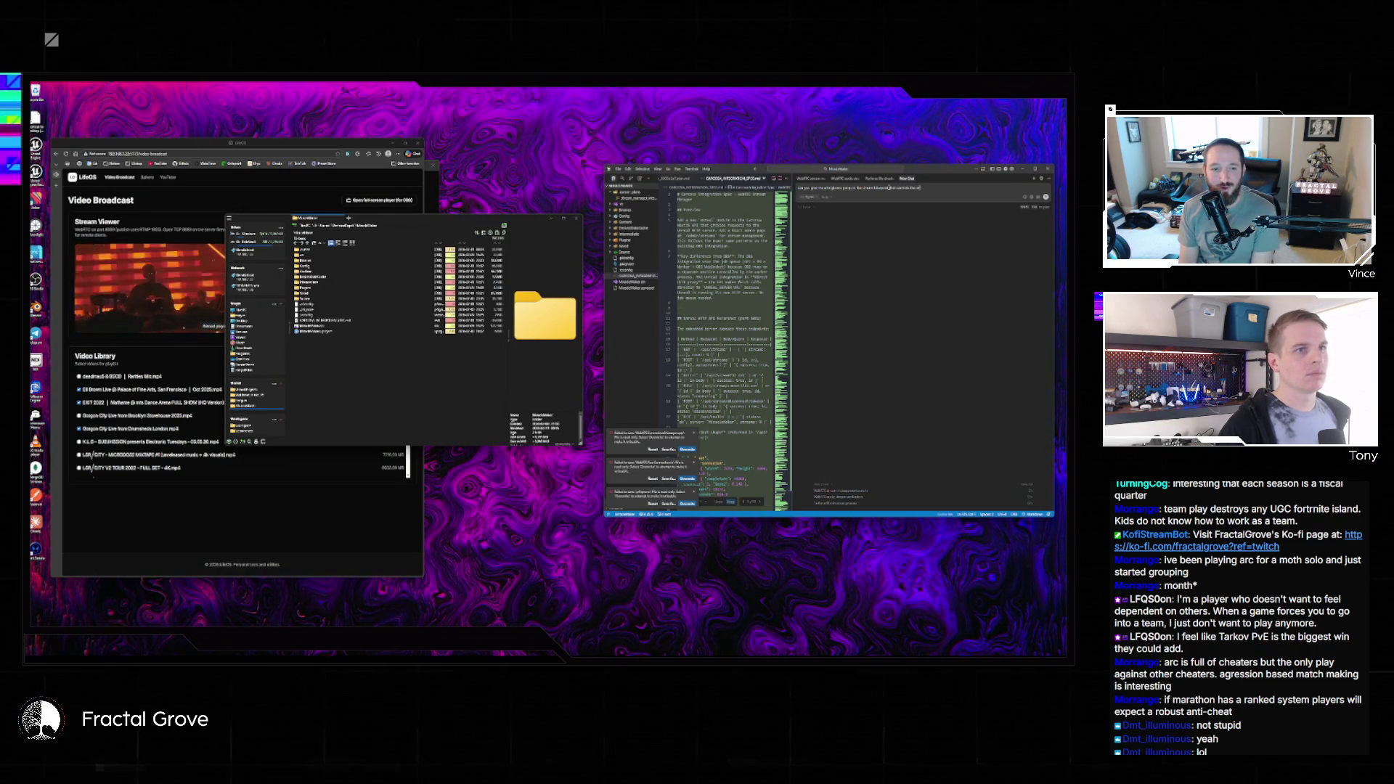
type(" on the material?")
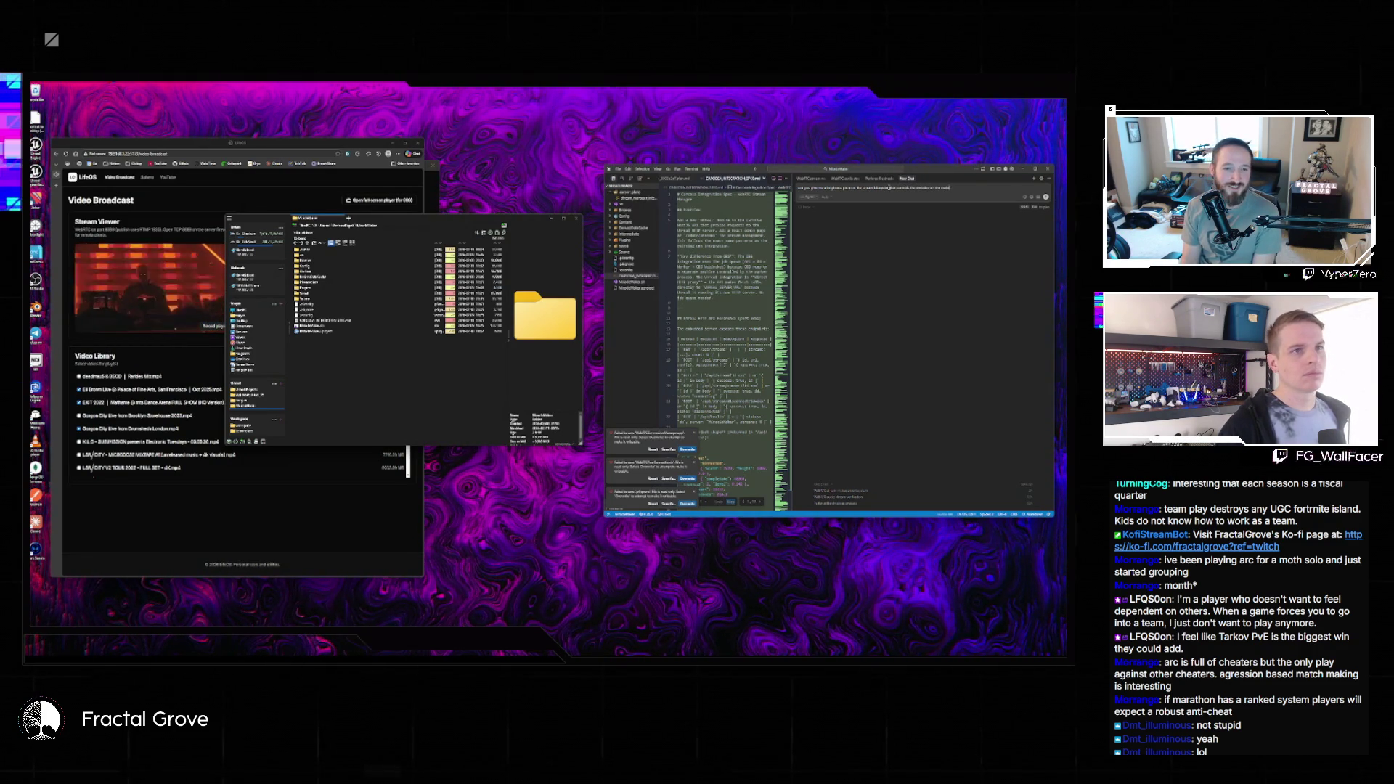
key("Return")
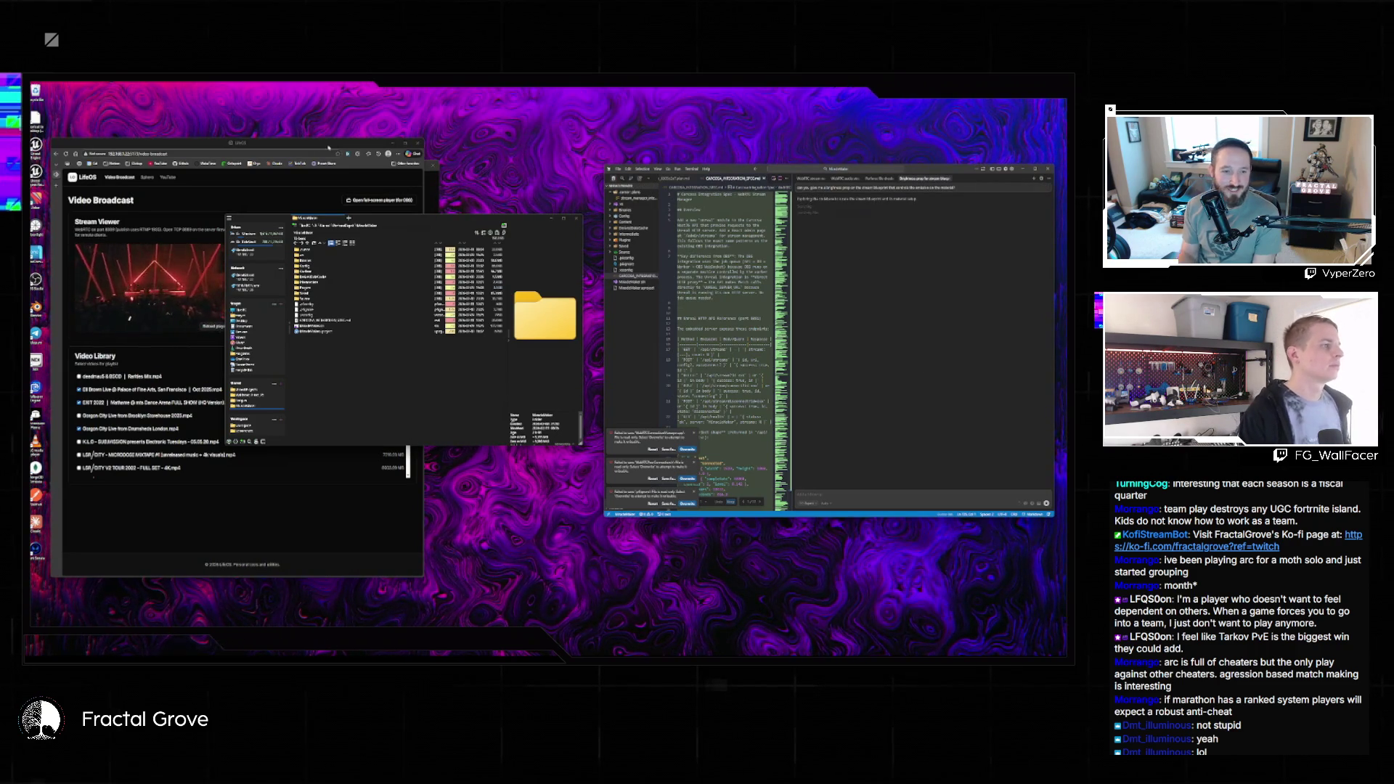
left_click(354, 200)
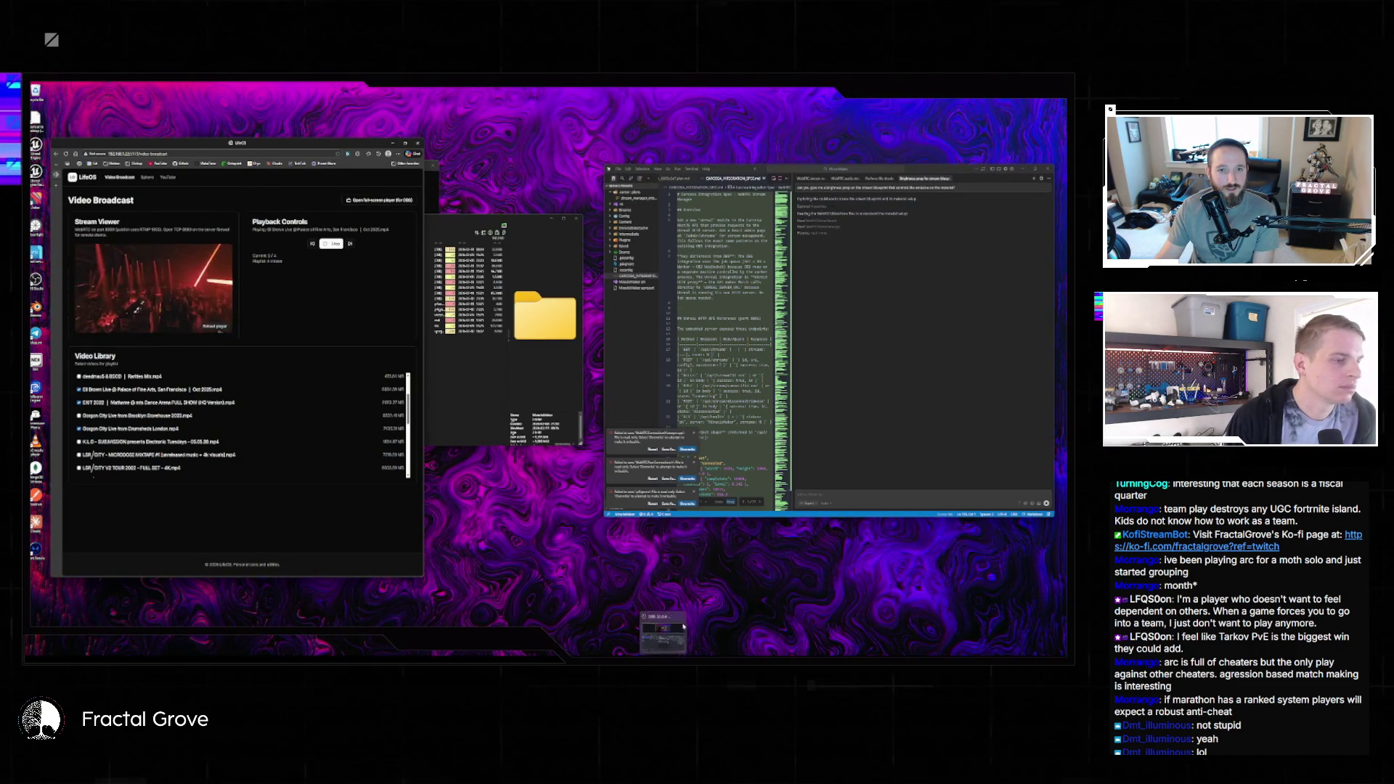
- Send the follow-up prompt in the assistant chat and close the File Explorer window
left_click(918, 368)
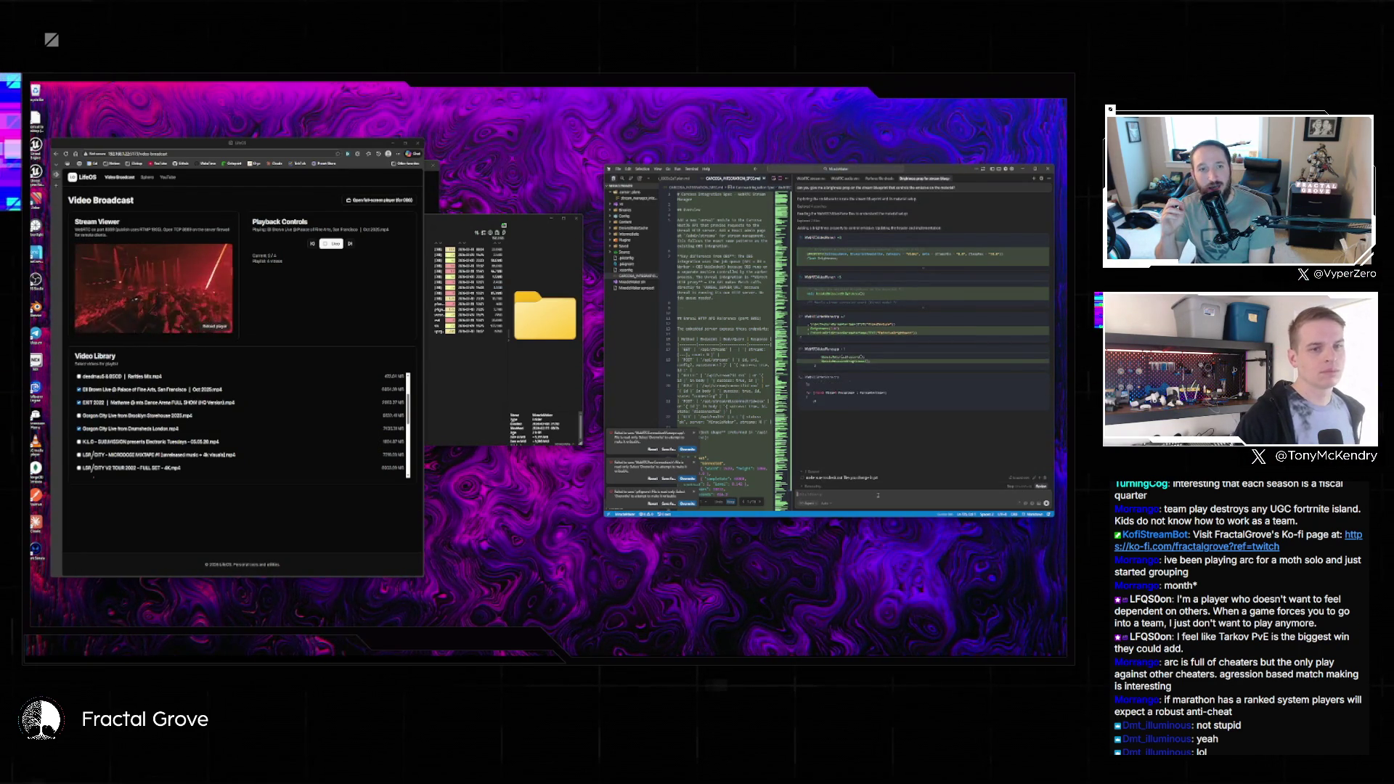
left_click(1041, 481)
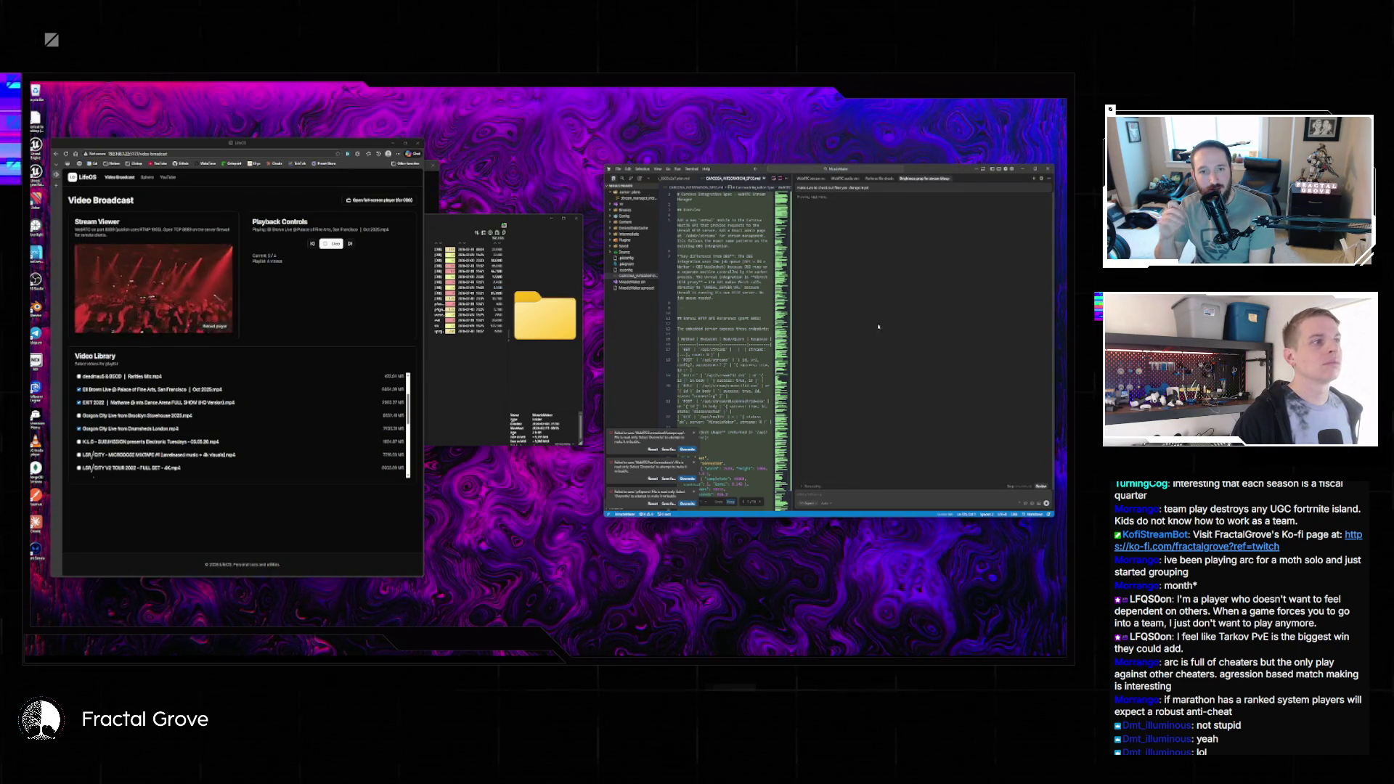
left_click(497, 379)
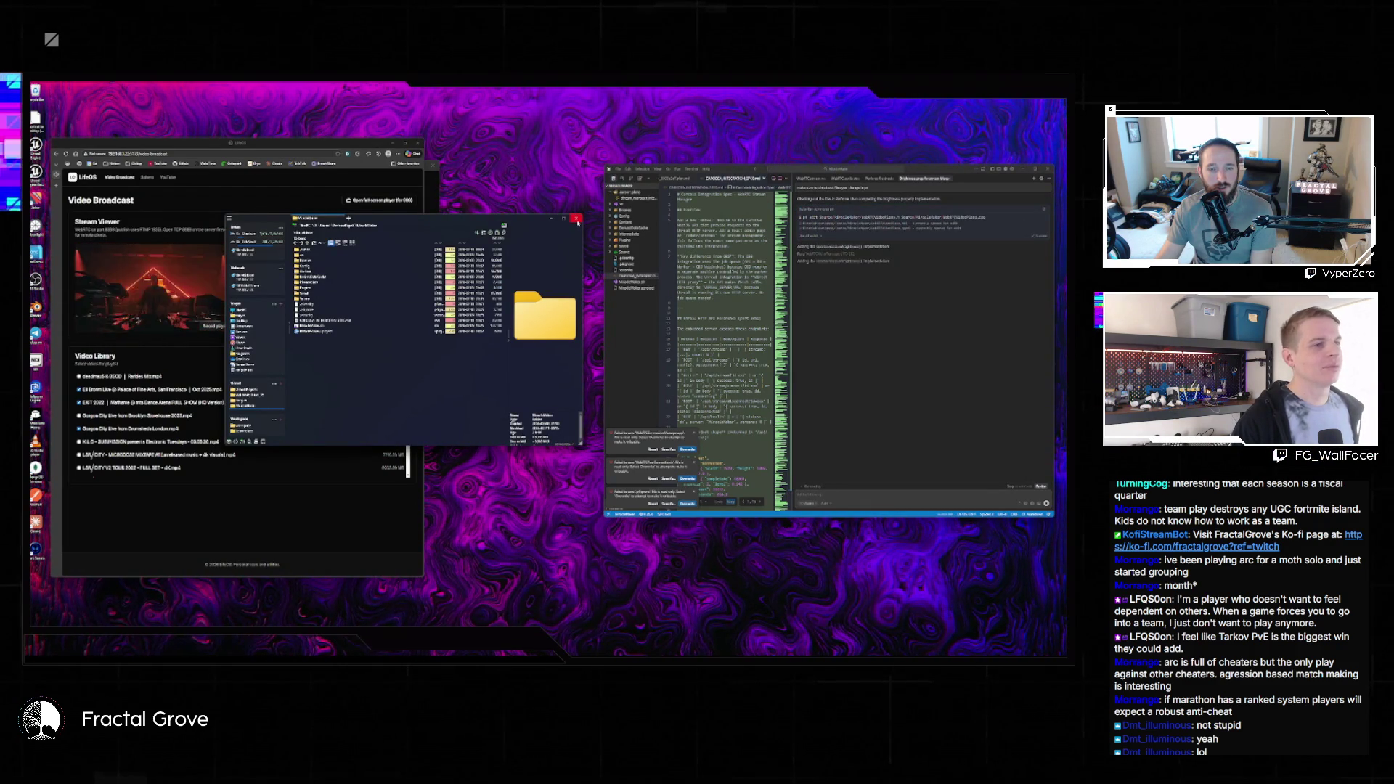
left_click(577, 220)
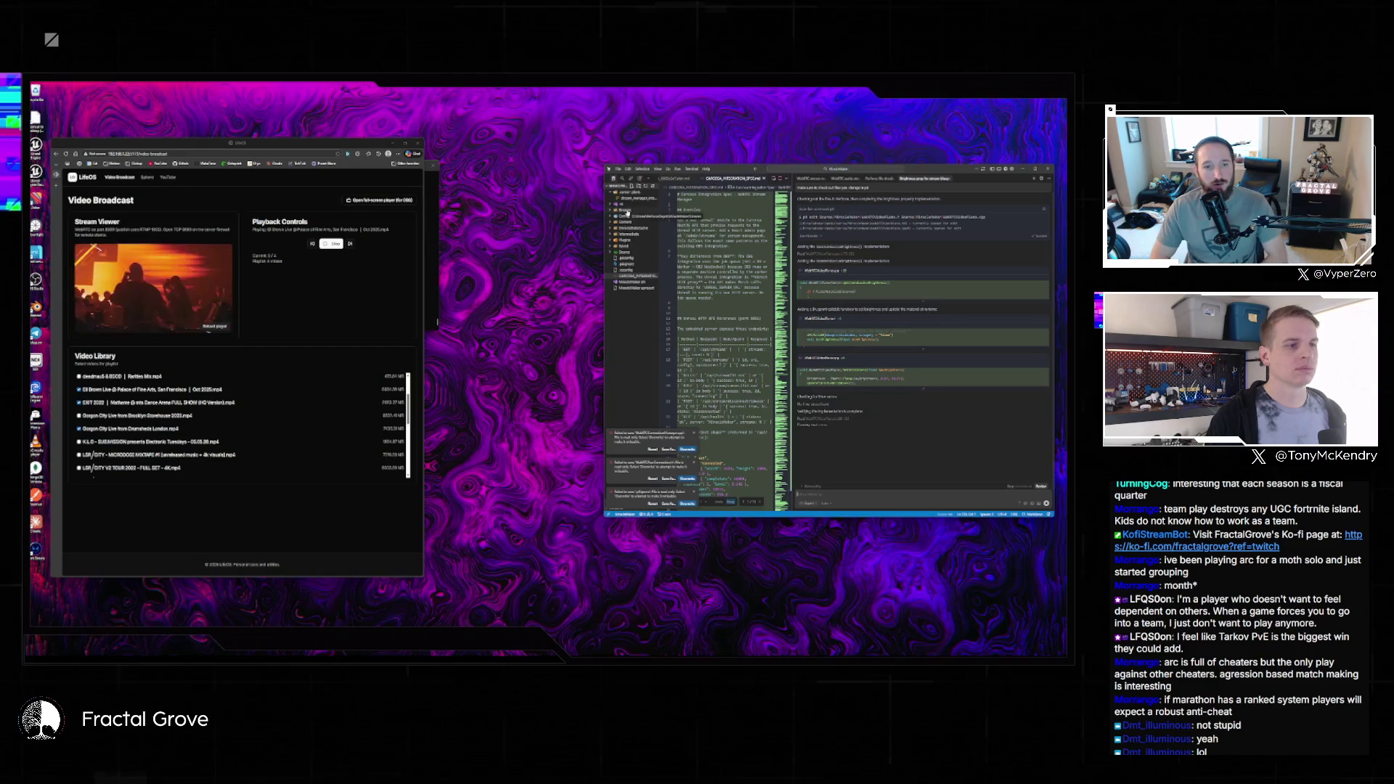
- Dismiss the three Failed to save notices, send the new prompt, and relaunch the project's .uproject file
left_click(697, 434)
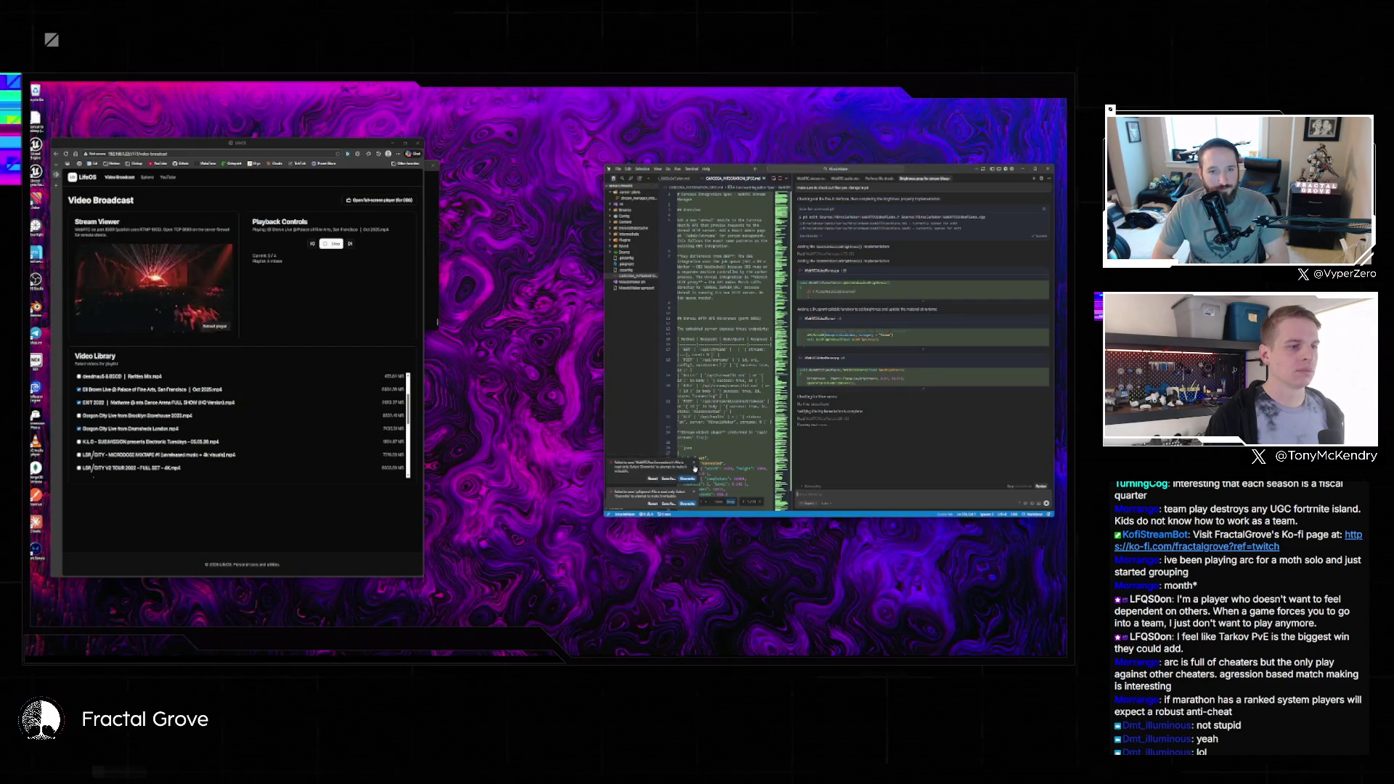
left_click(695, 463)
left_click(694, 492)
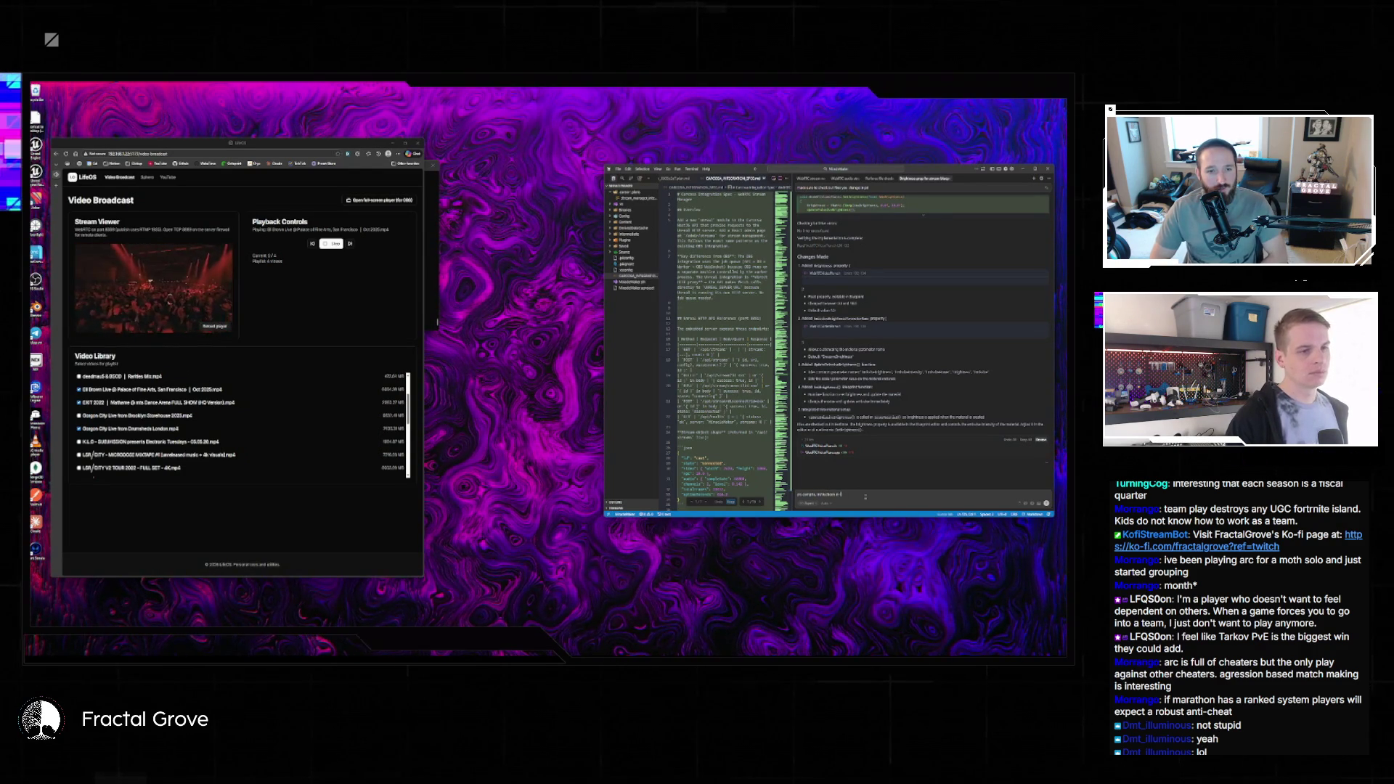
key("Return")
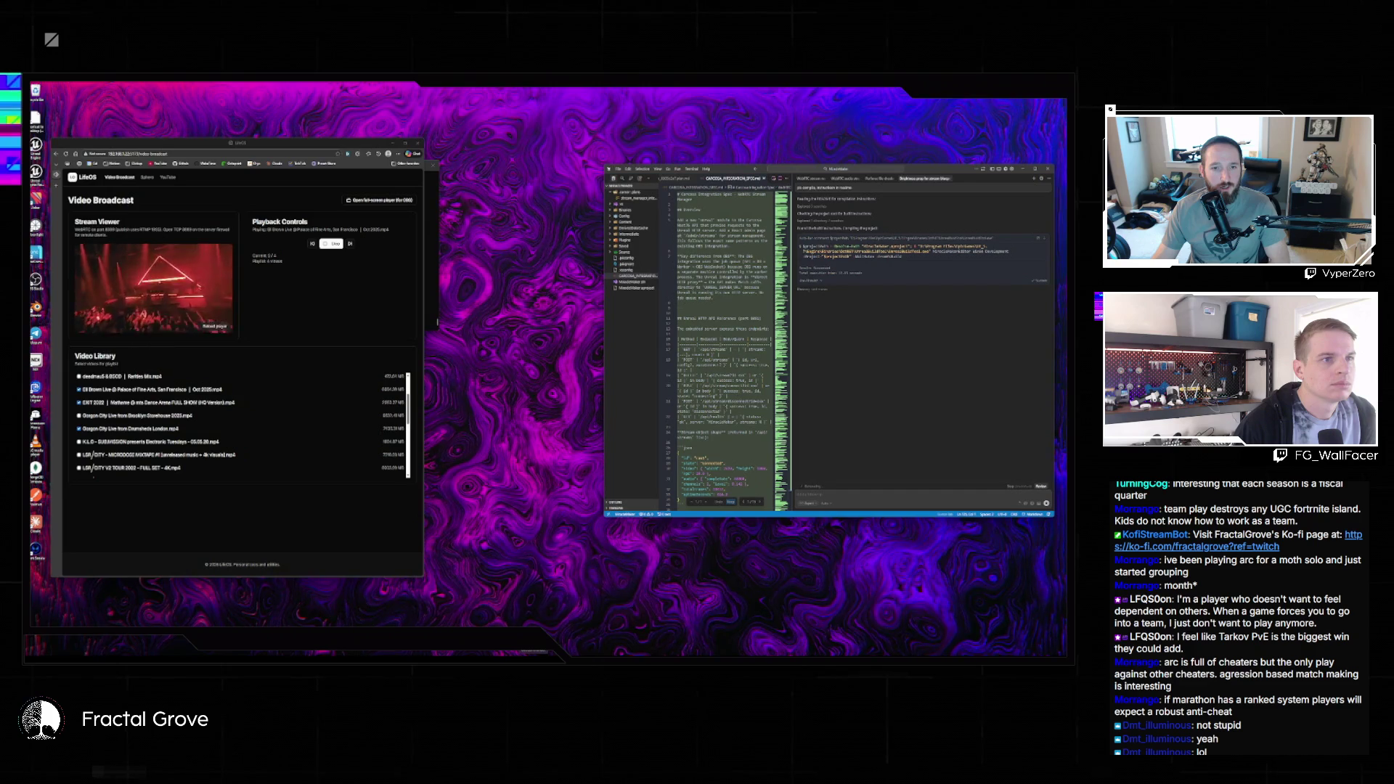
double_click(316, 332)
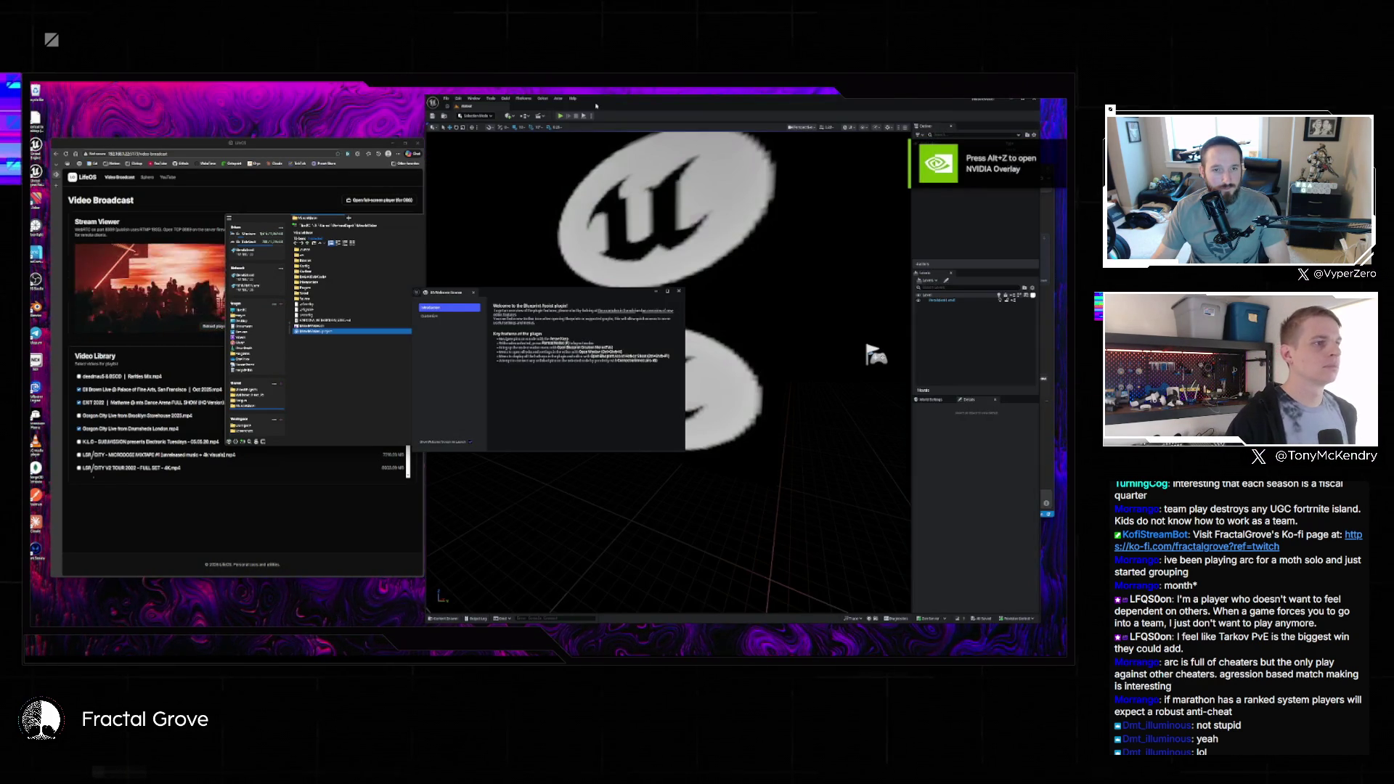
- Dismiss the Blueprint Assist welcome dialog, select the lower logo plane, and filter Details for 'rig'
left_click(676, 290)
left_click(710, 376)
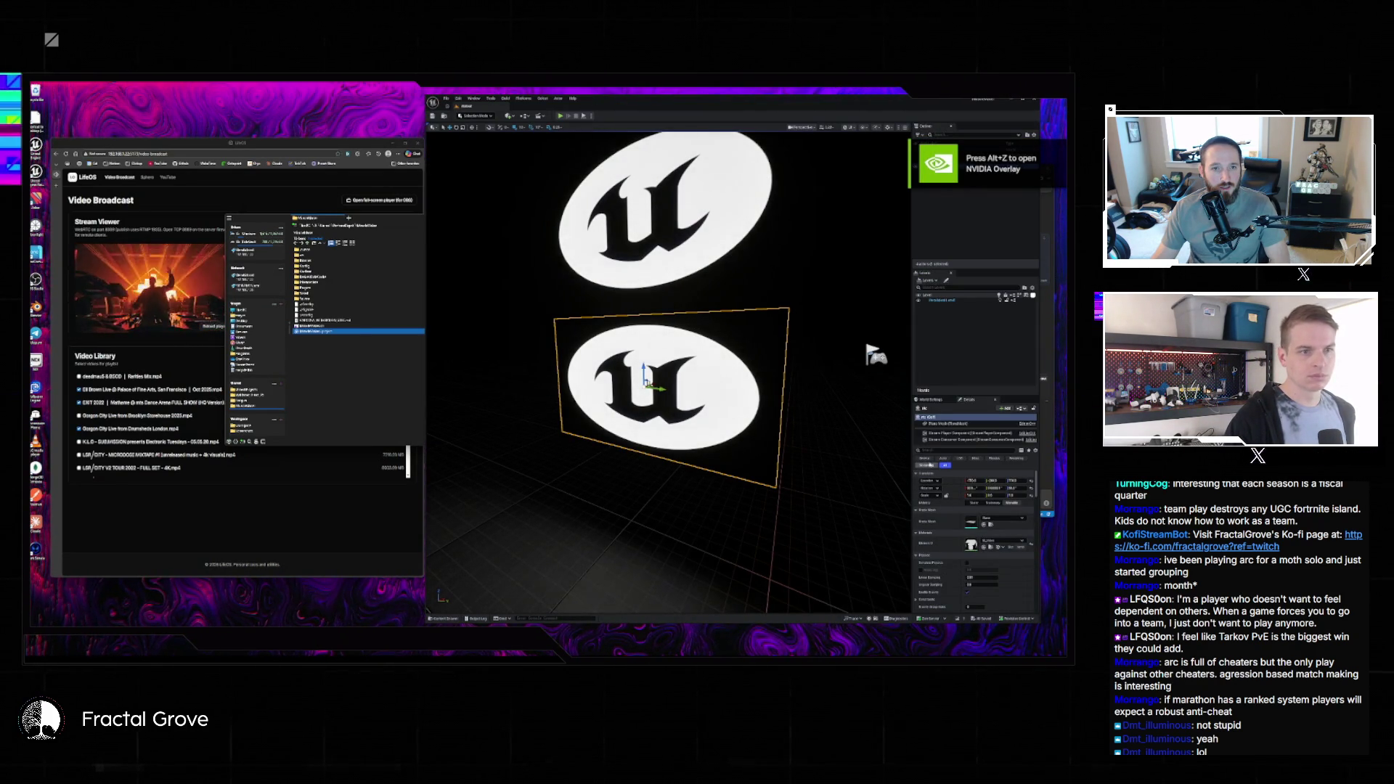
type("brig")
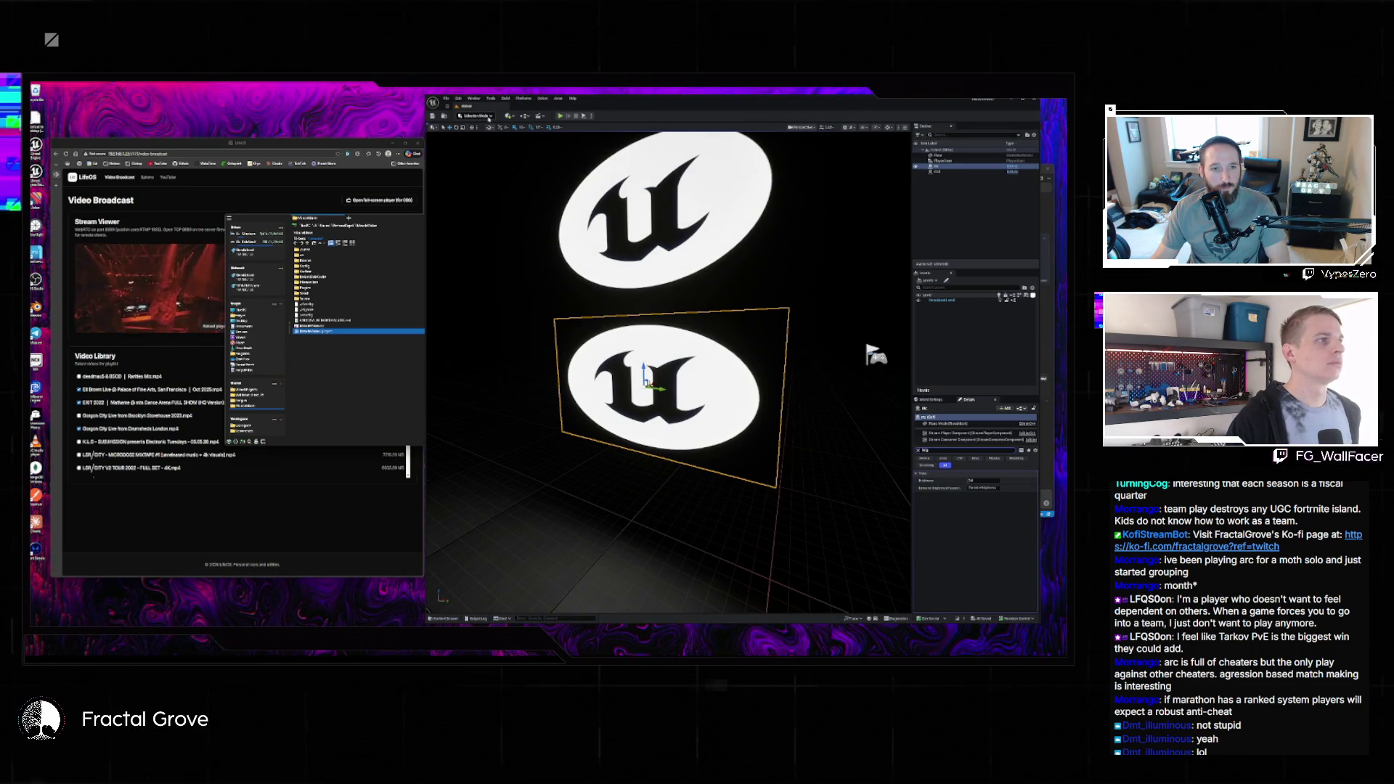
- Load the colour-grid stage level from File > Recent Levels
left_click(449, 100)
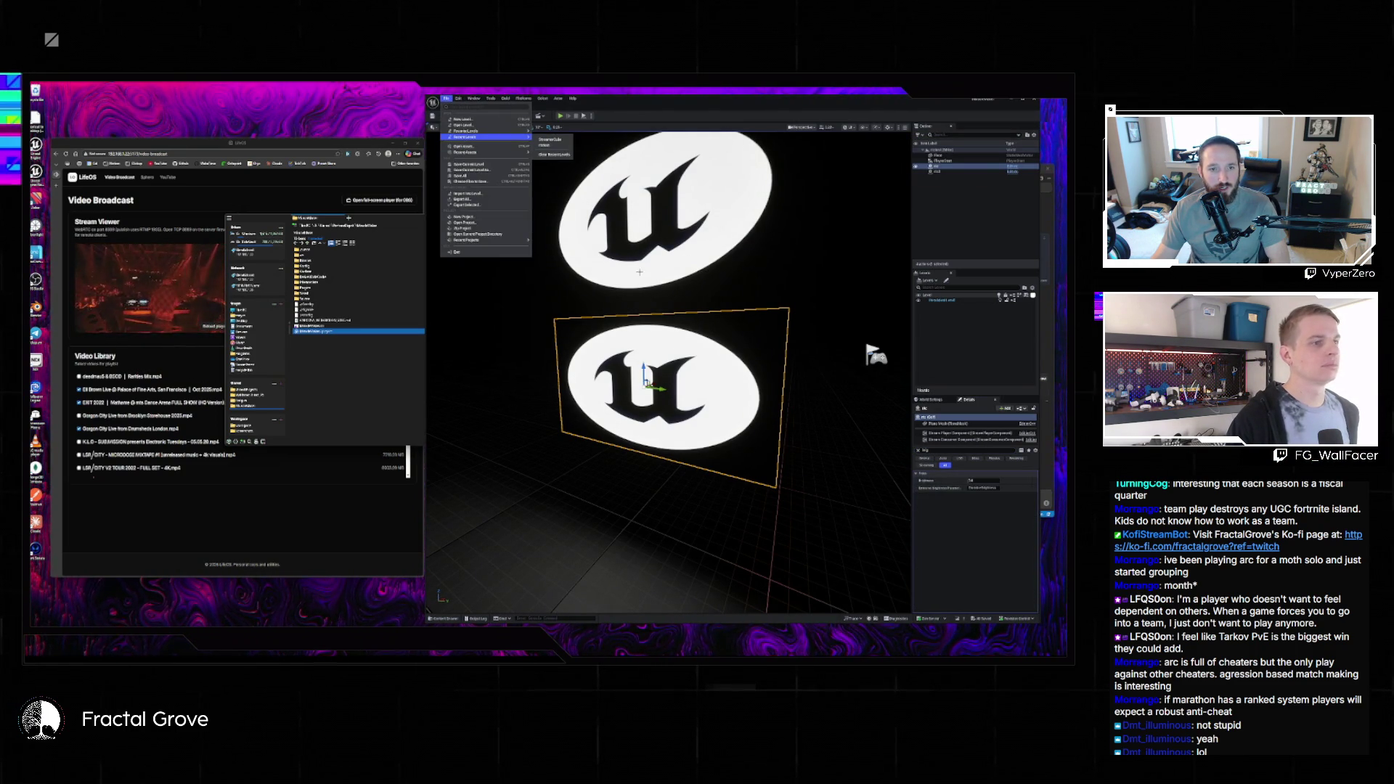
left_click(446, 98)
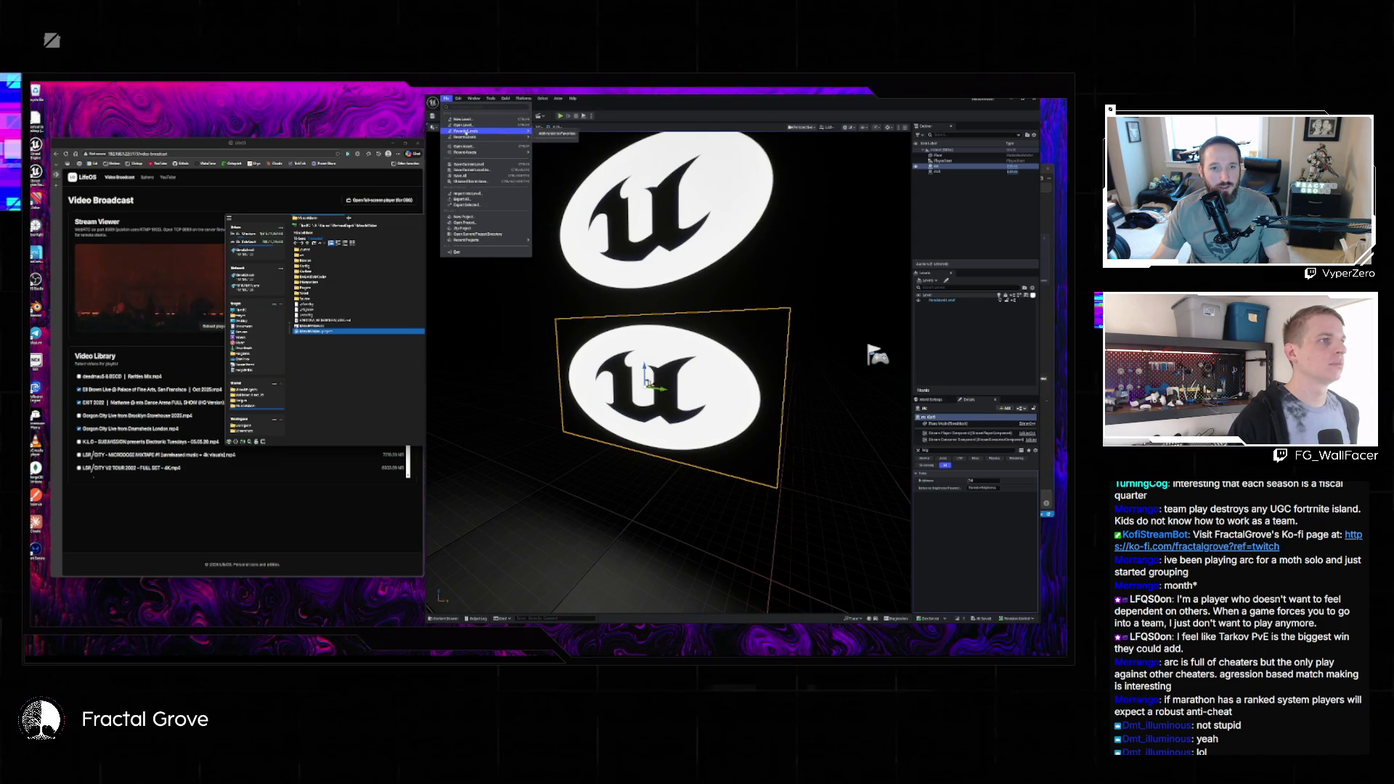
mouse_move(508, 136)
left_click(551, 140)
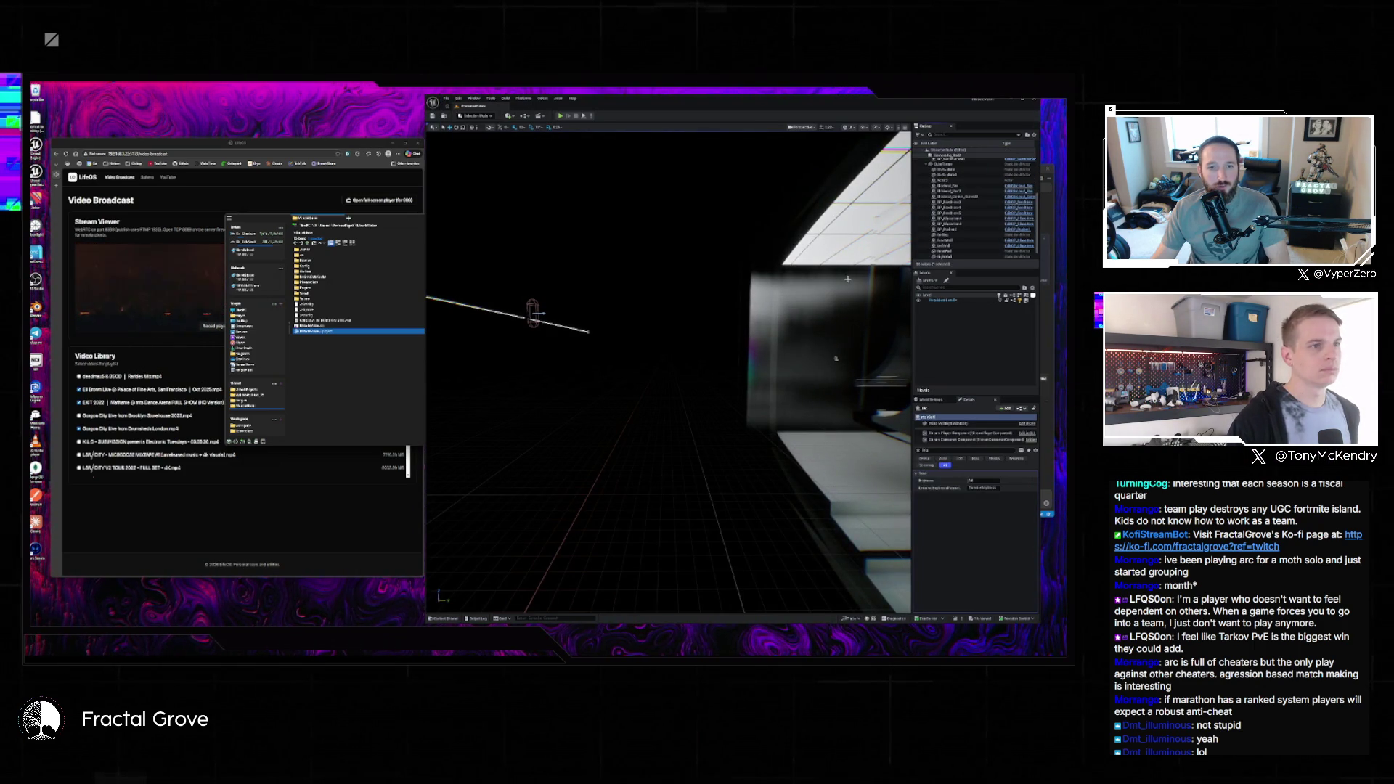
- Turn to the black screen plane, edit its Brightness, and start Play past the compile-error warning
left_click_drag(847, 279, 861, 278)
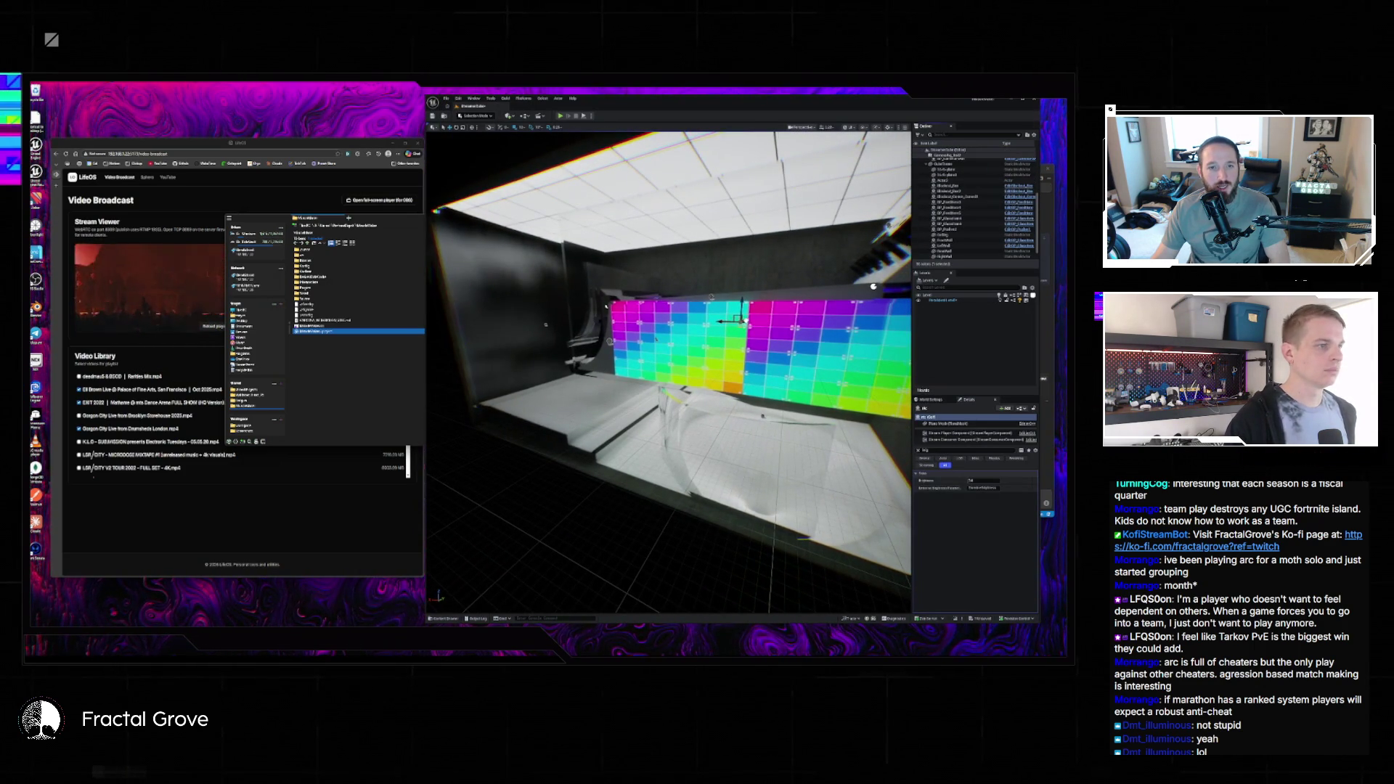
left_click_drag(601, 396, 601, 396)
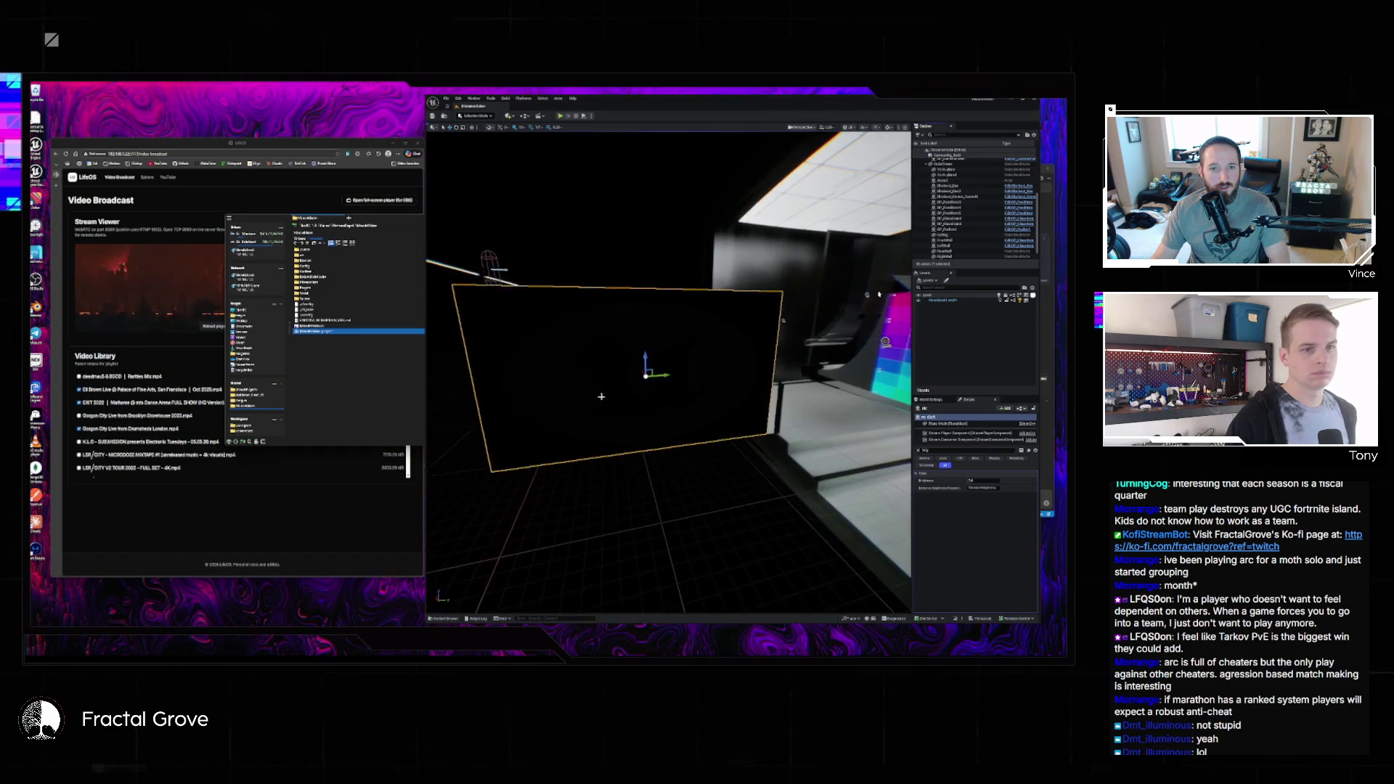
left_click(986, 480)
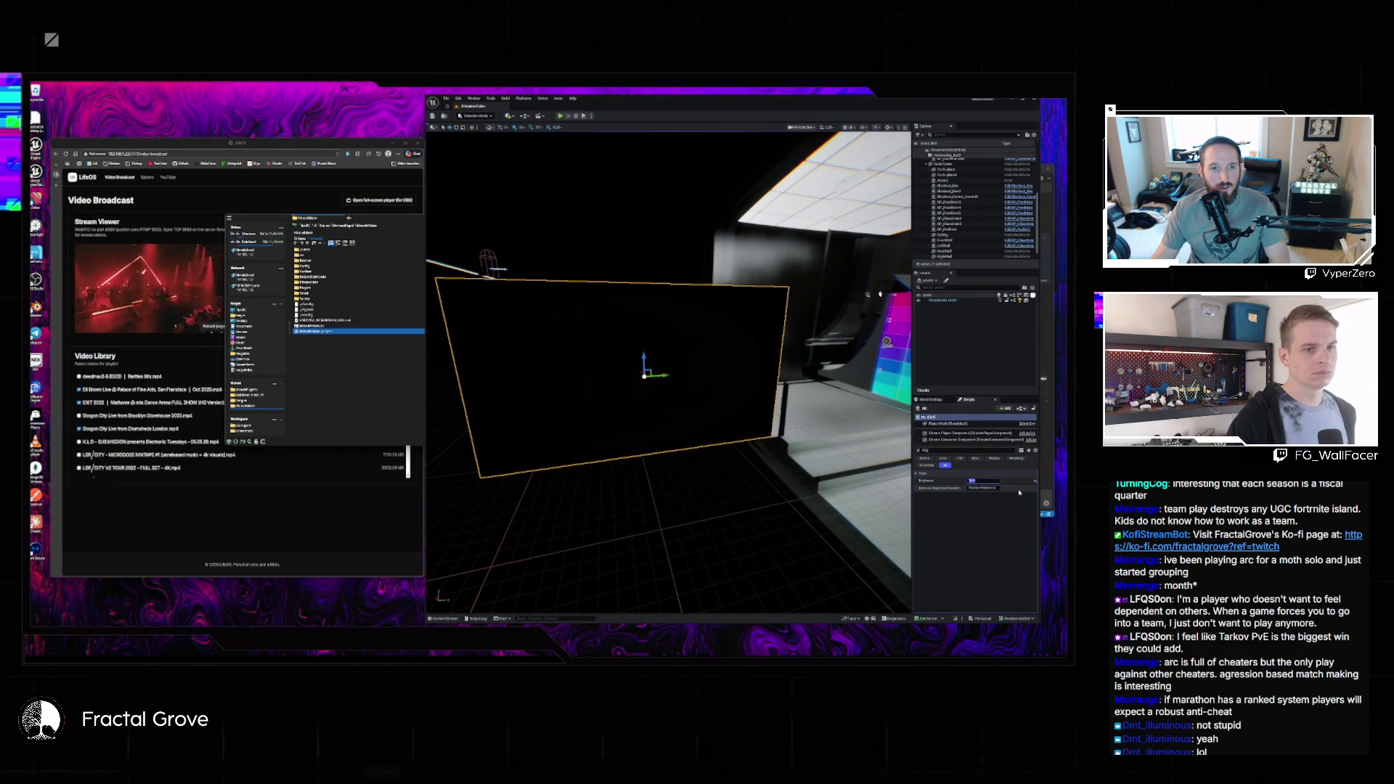
left_click(560, 116)
left_click(594, 382)
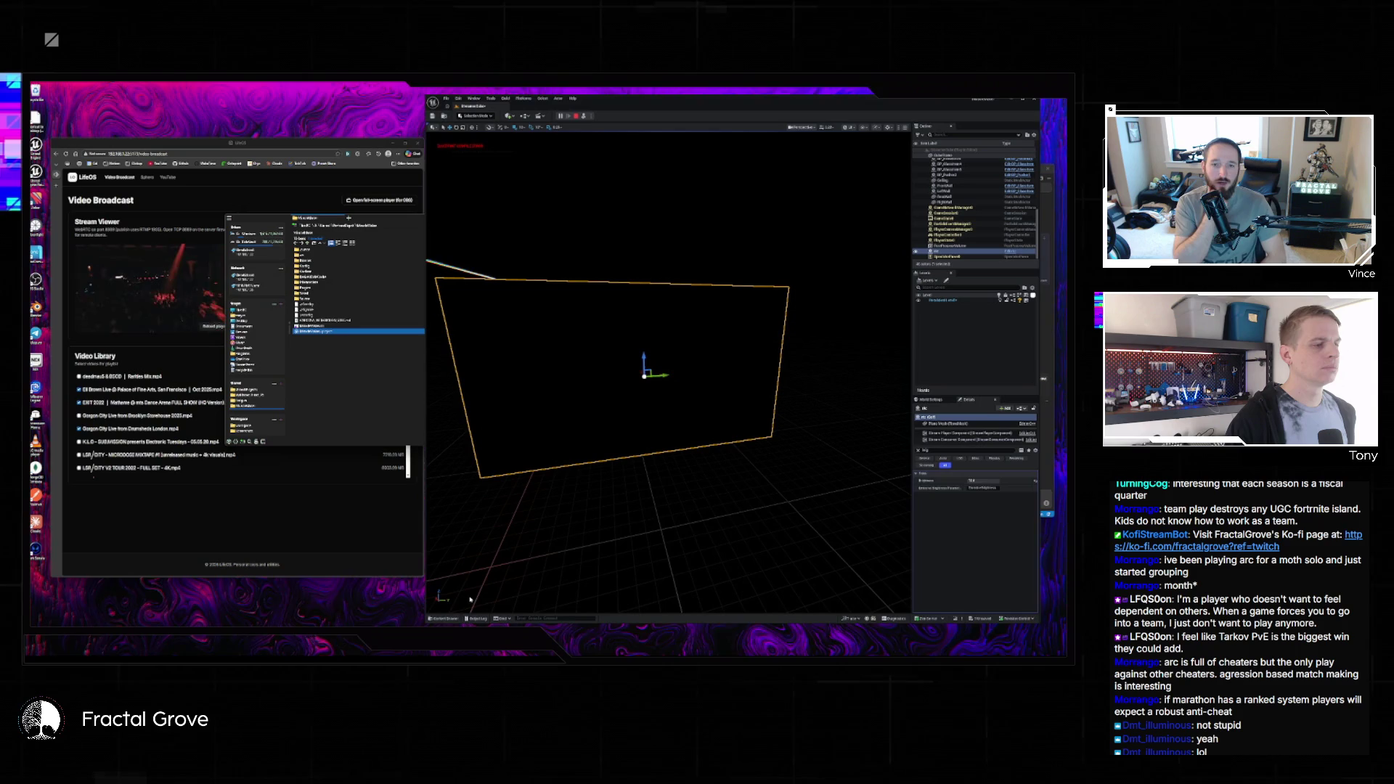
- Check the stream messages in the Output Log, close it, and stop playing
left_click(478, 618)
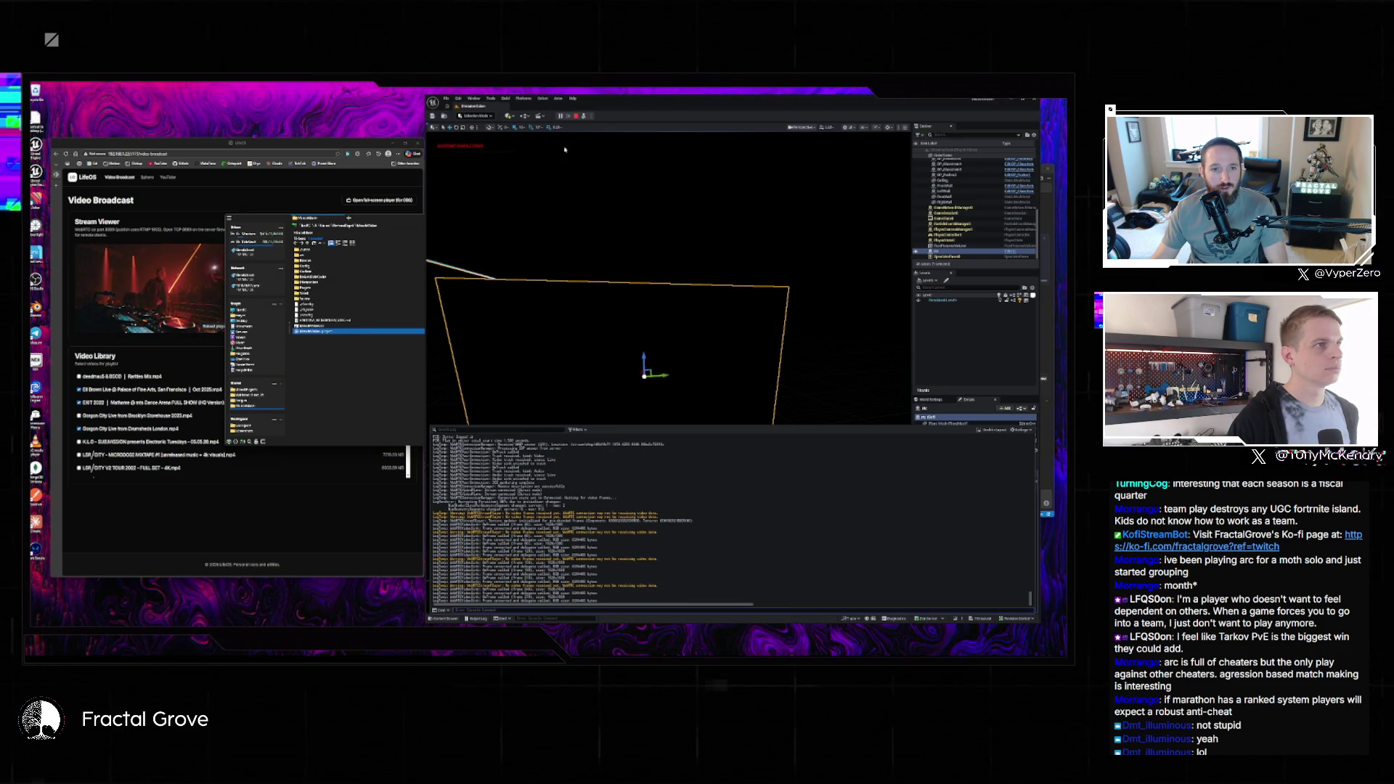
left_click(599, 344)
left_click(582, 116)
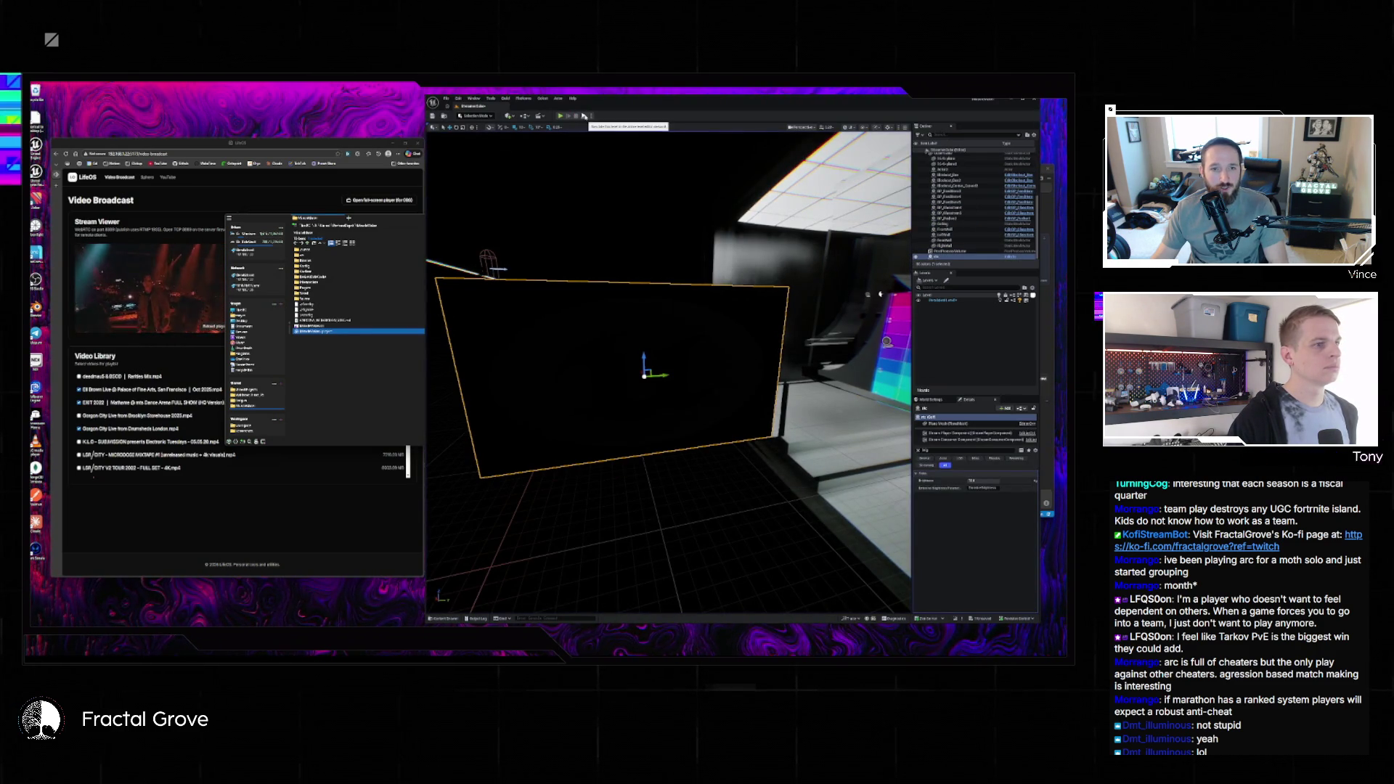
- Replay the level, review the stream log messages, clear the property filter, and stop the session
left_click(583, 116)
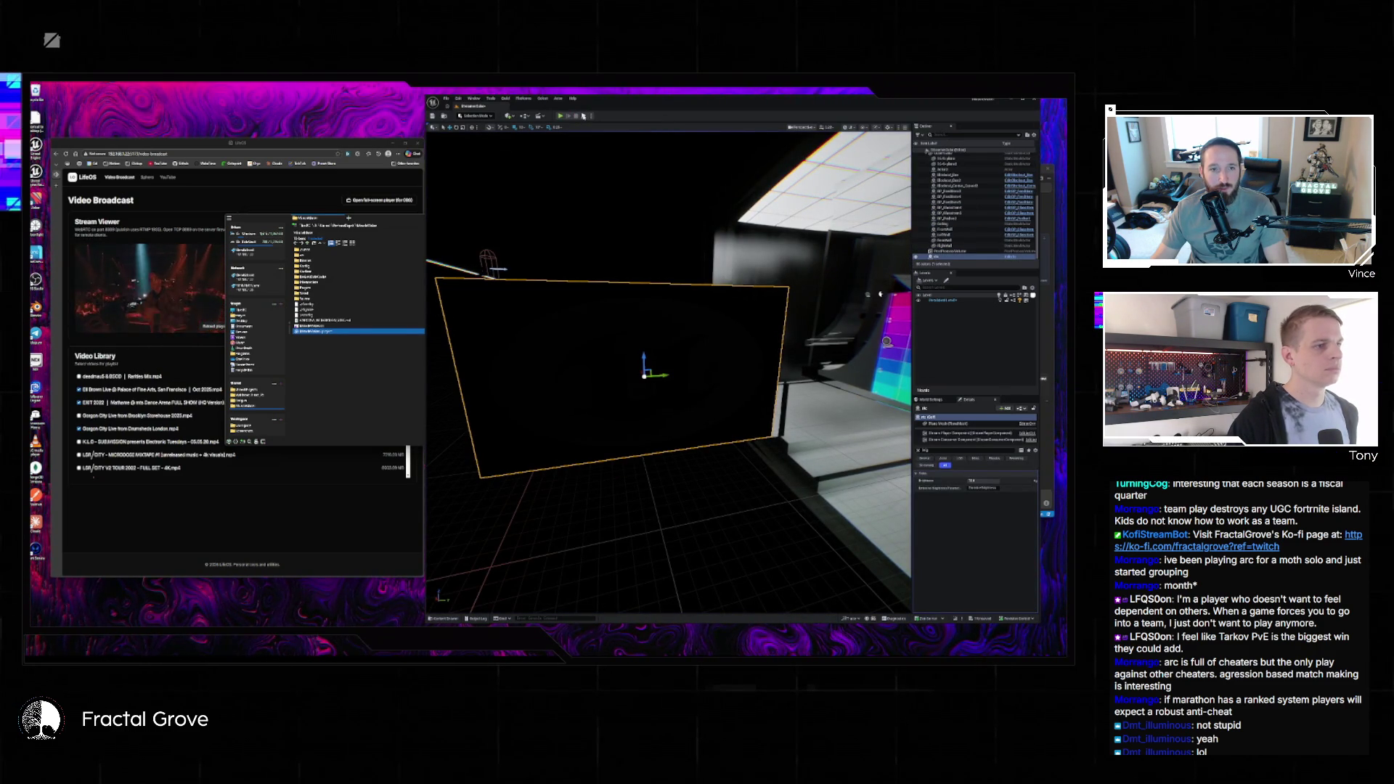
left_click(480, 618)
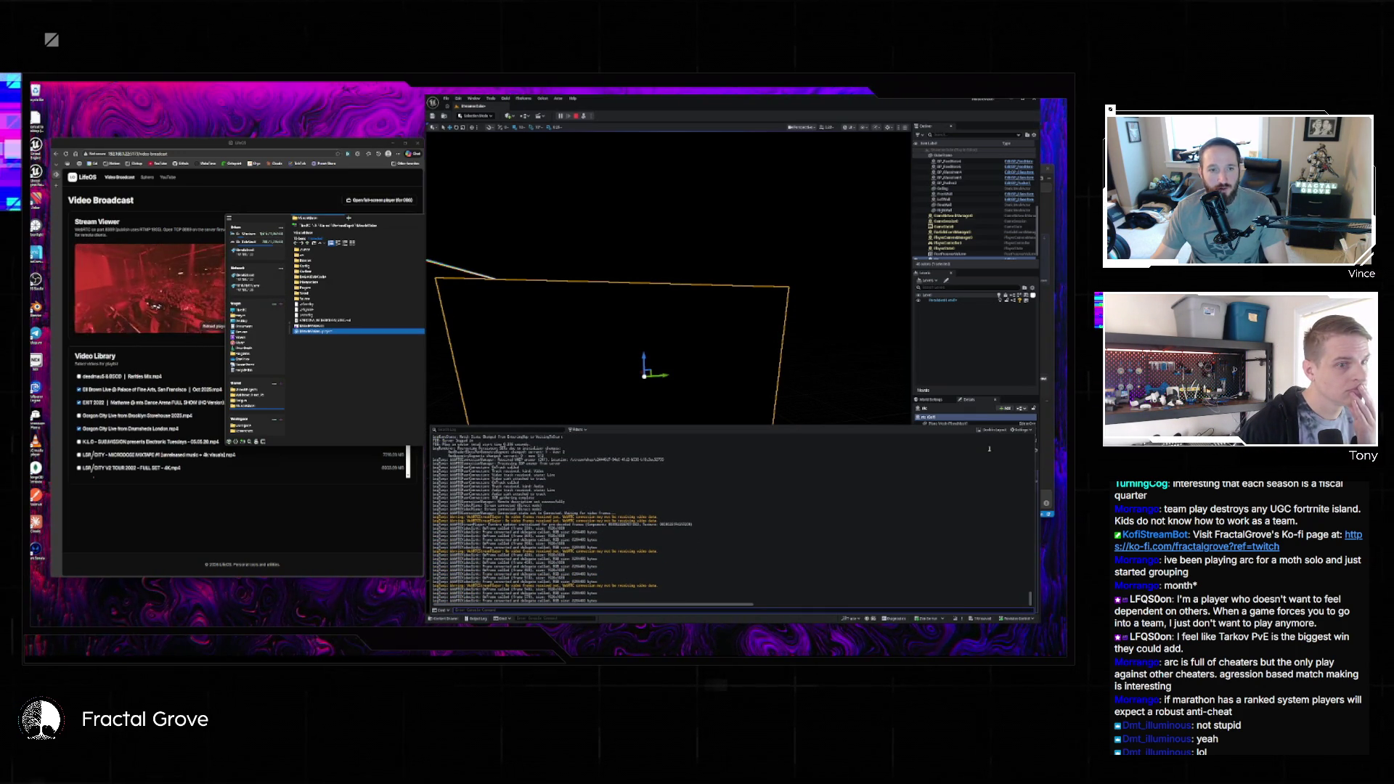
left_click_drag(909, 426, 914, 515)
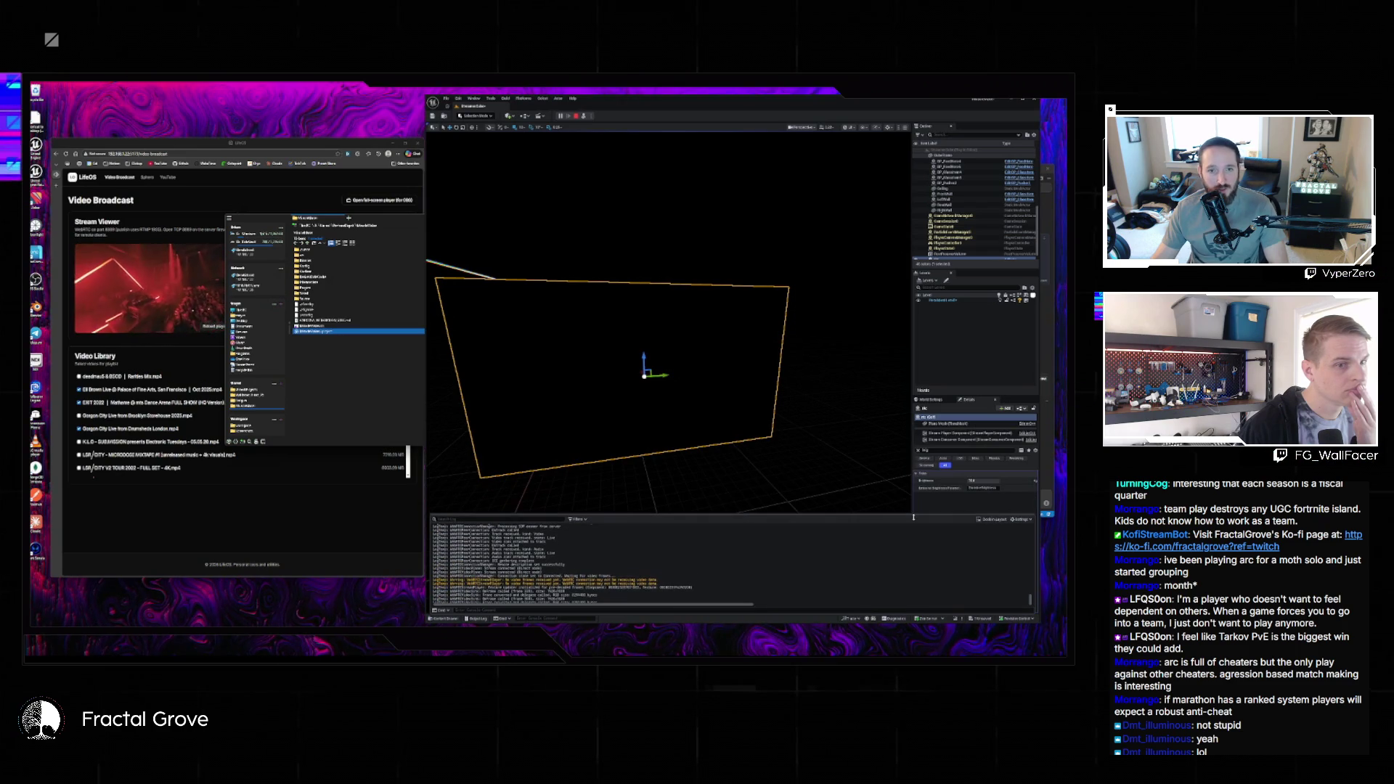
left_click(946, 433)
left_click(917, 451)
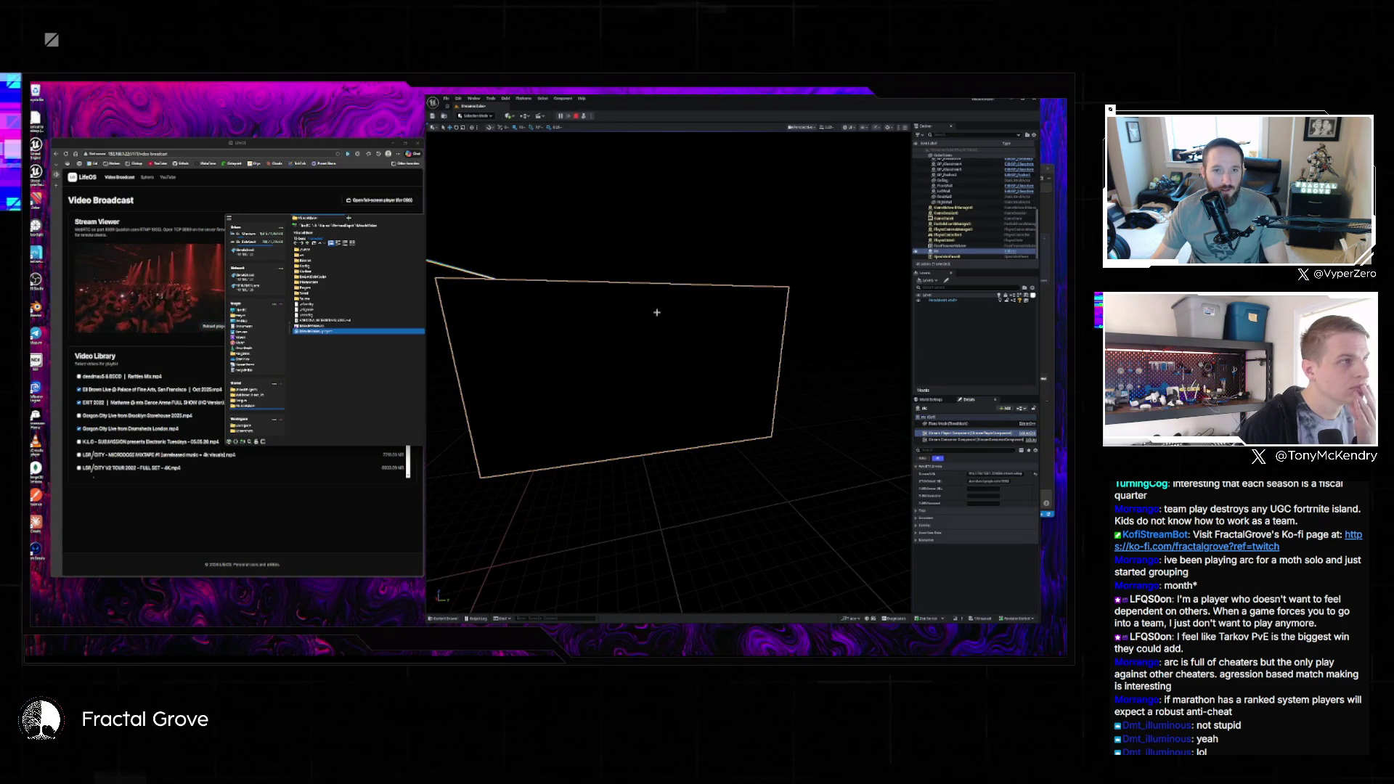
left_click(573, 117)
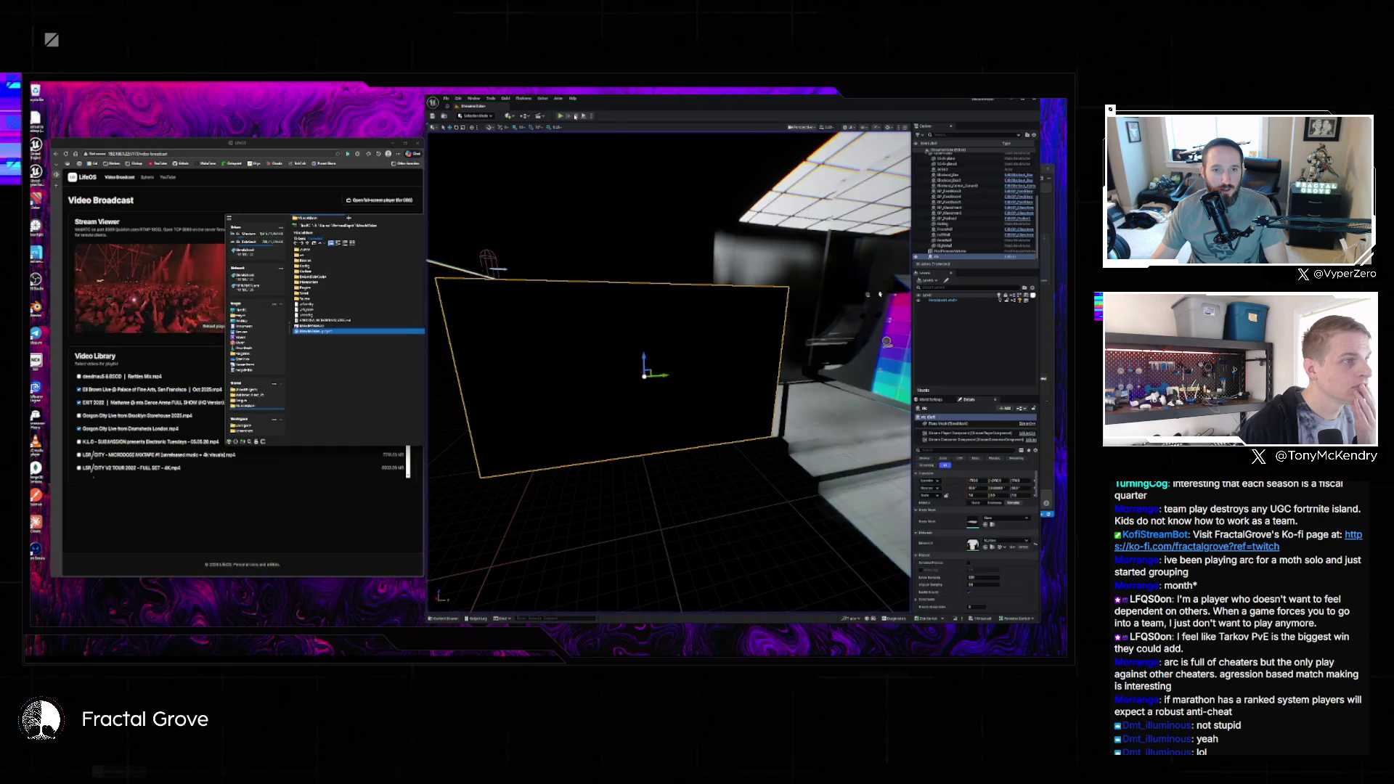
- Open the logo level through the File menu, discarding unsaved changes
left_click(446, 98)
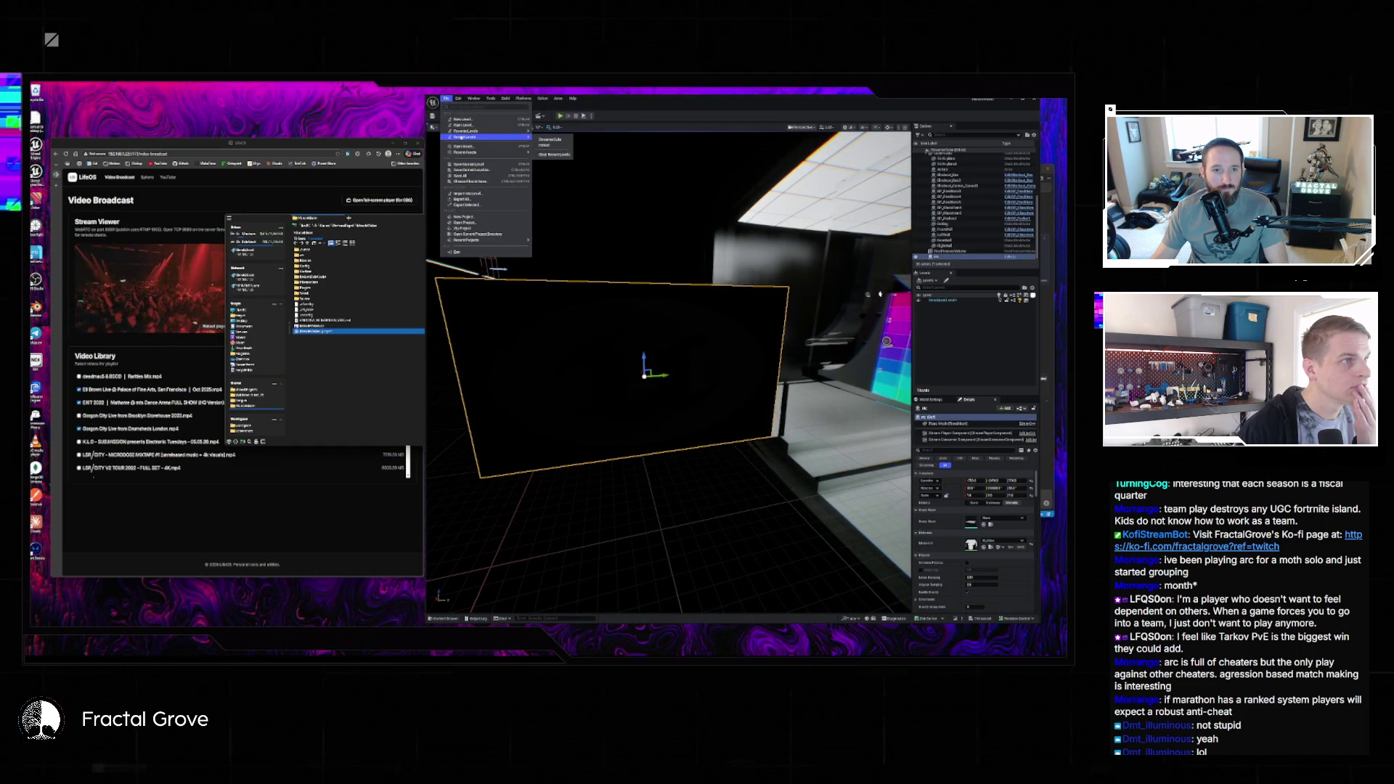
left_click(472, 181)
left_click(594, 432)
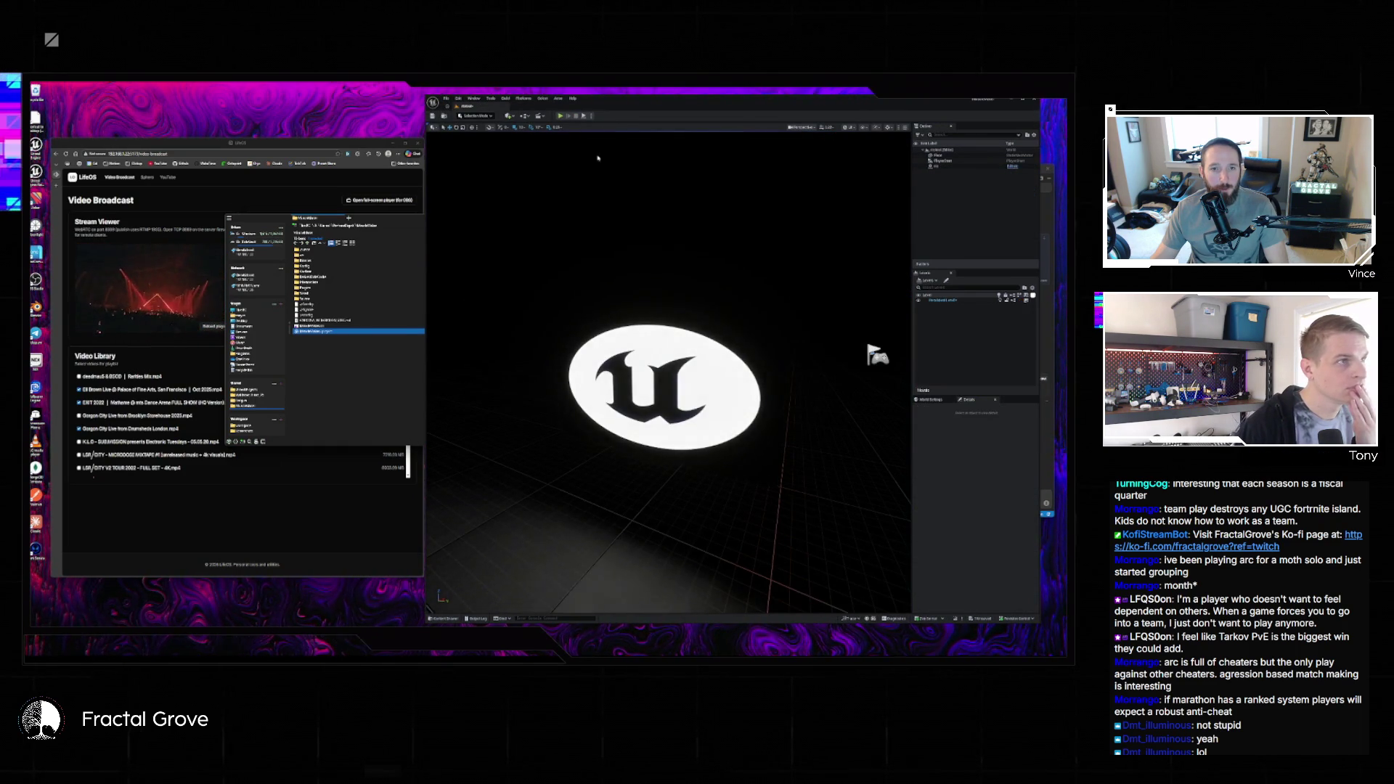
- Test-play the logo level, end the session, and switch back to the stage level
left_click(560, 116)
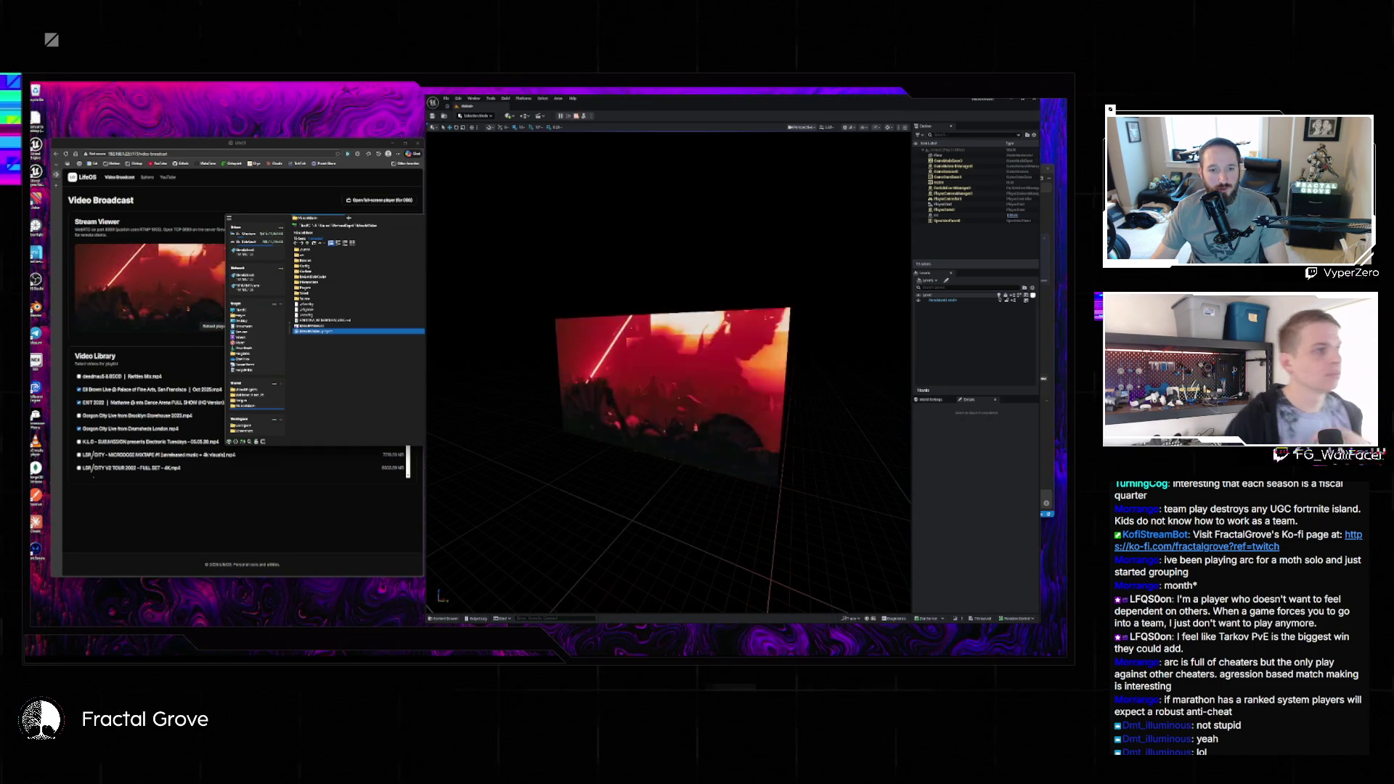
key("Escape")
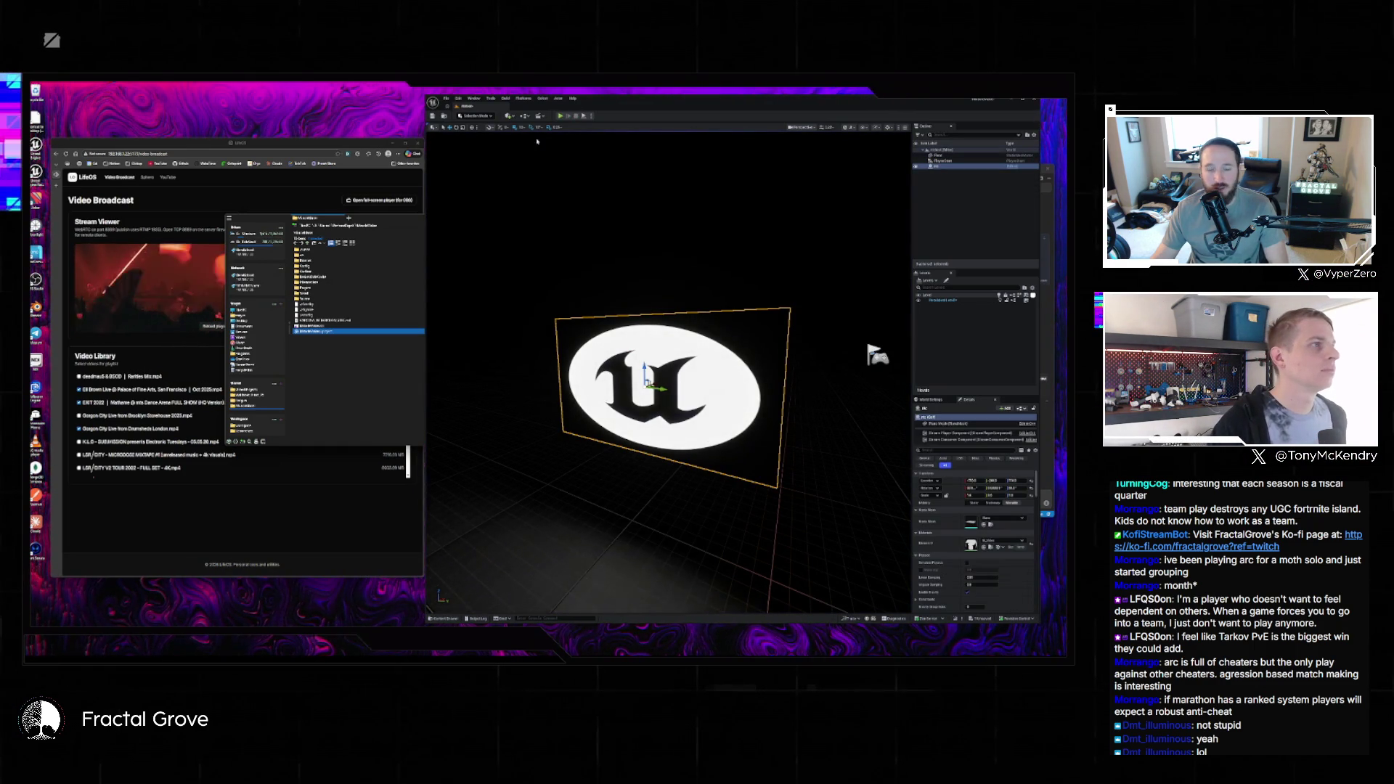
left_click(447, 98)
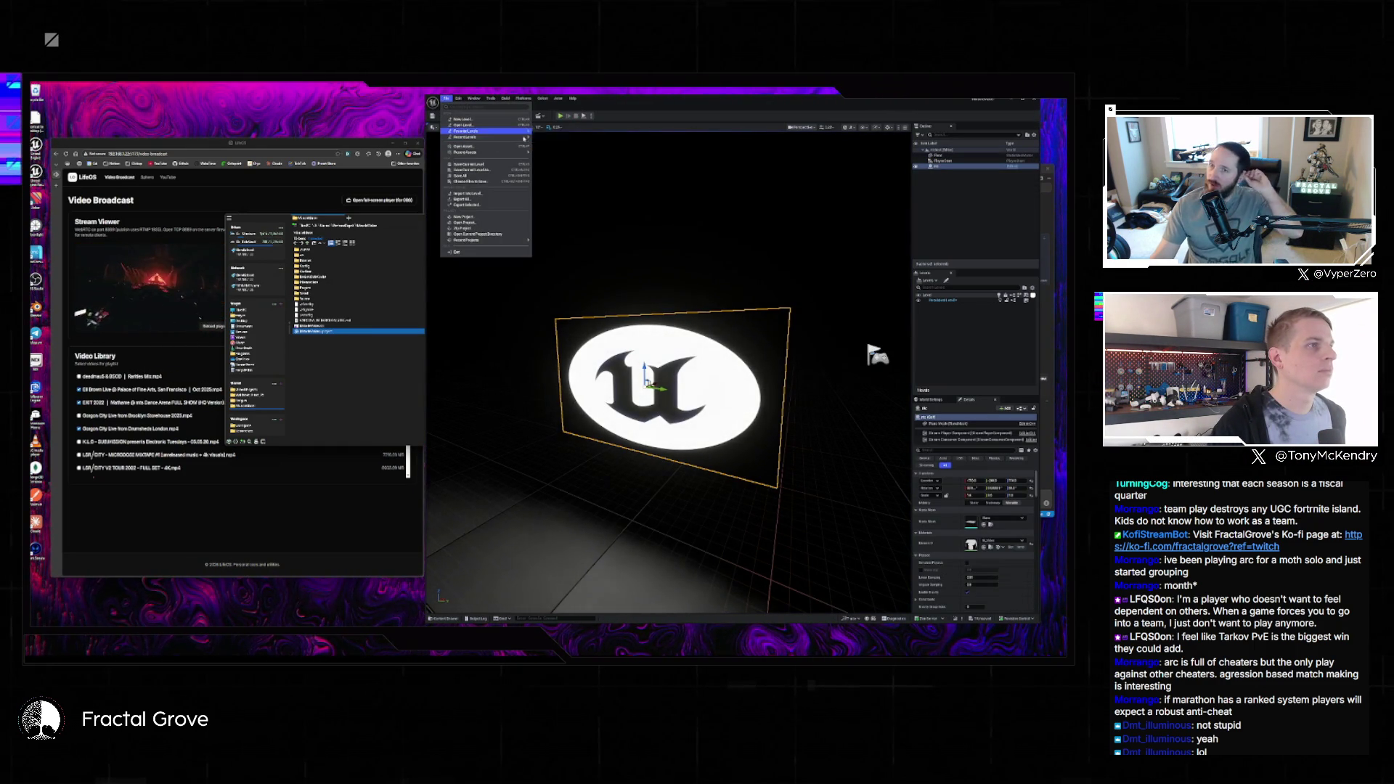
left_click(471, 182)
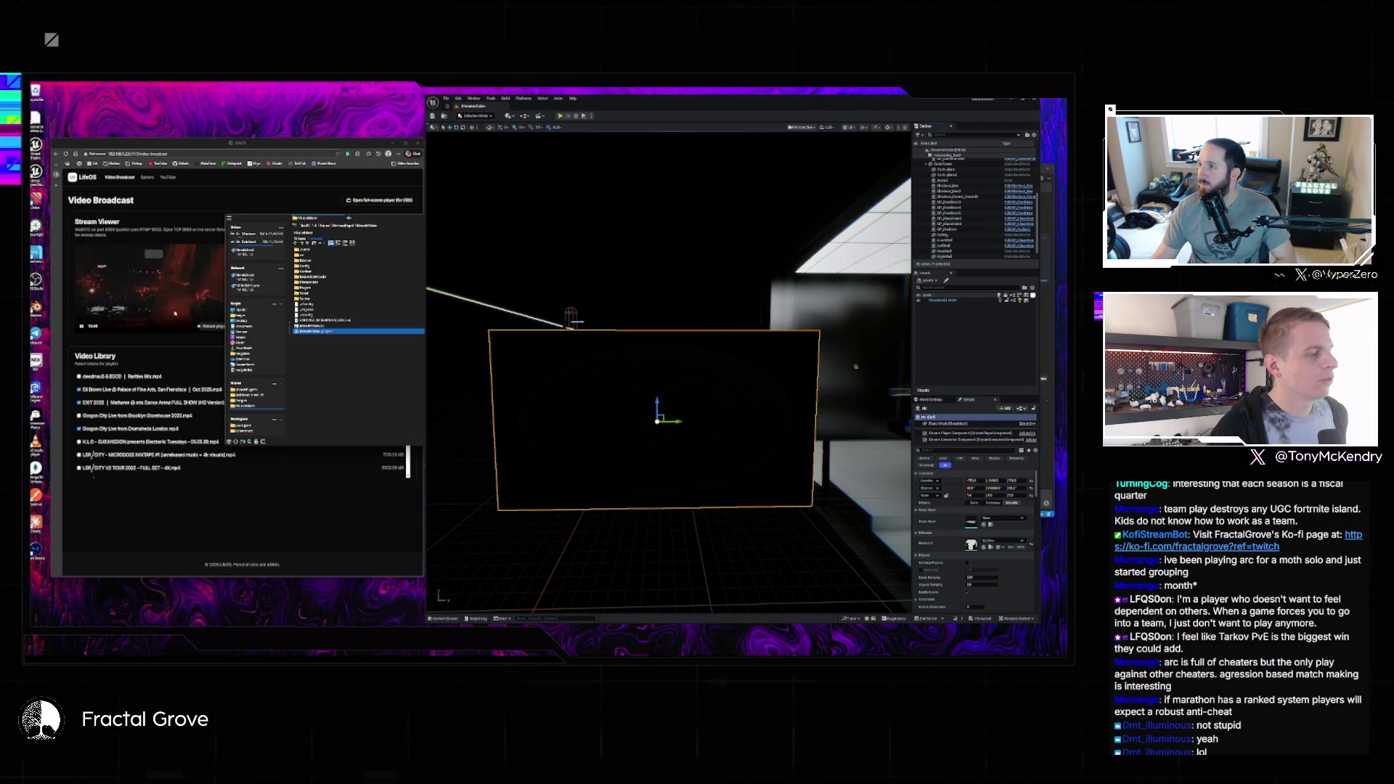
- Load the four-video playlist in the browser, play the stage level, approach the screen plane, and open the Output Log
key("Return")
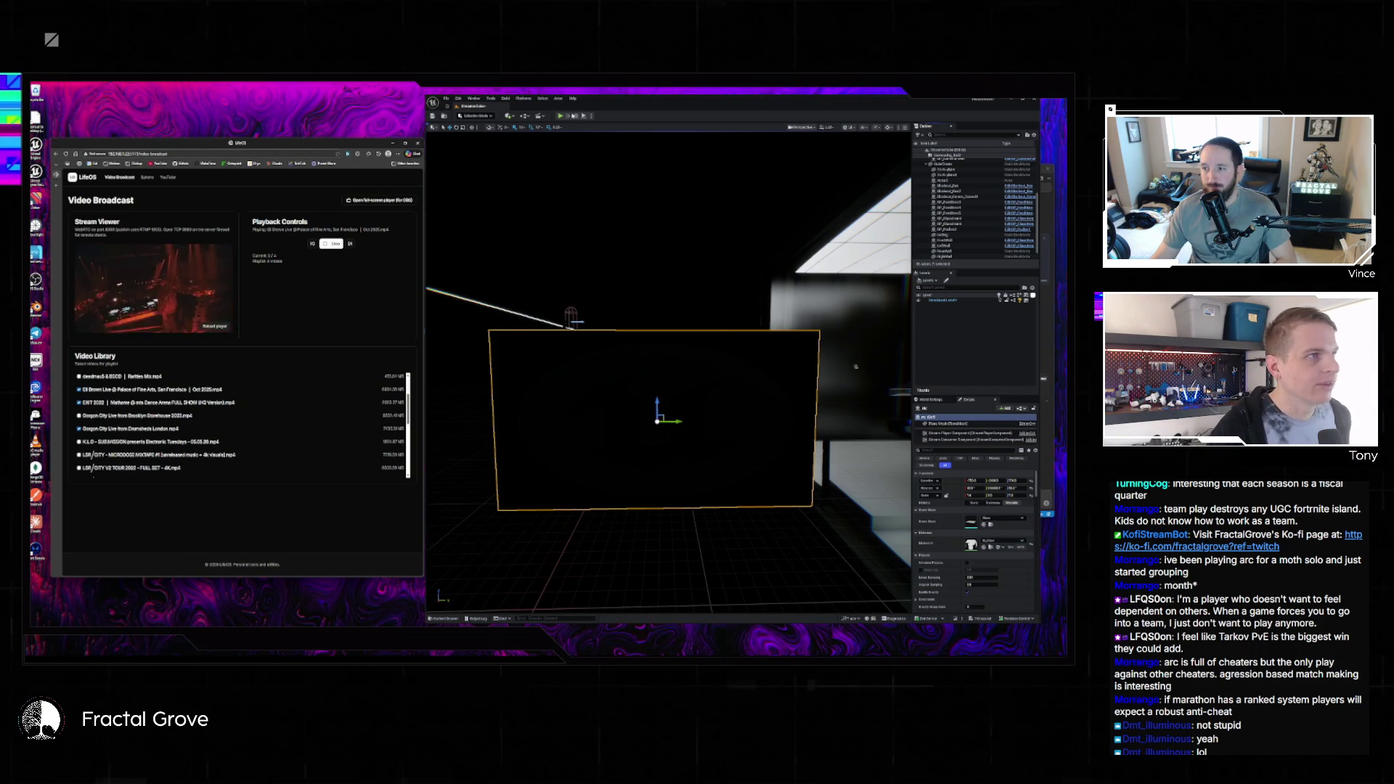
key("alt+p")
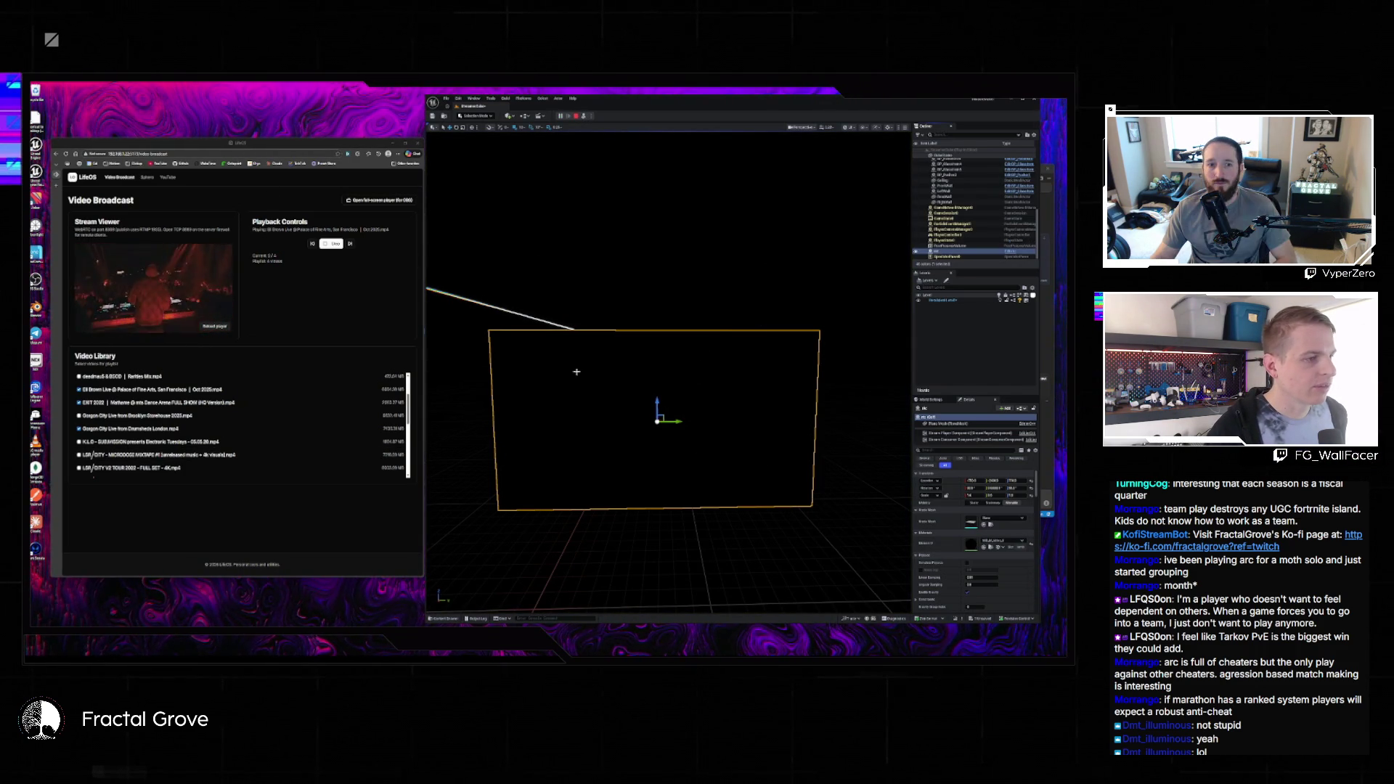
key("w")
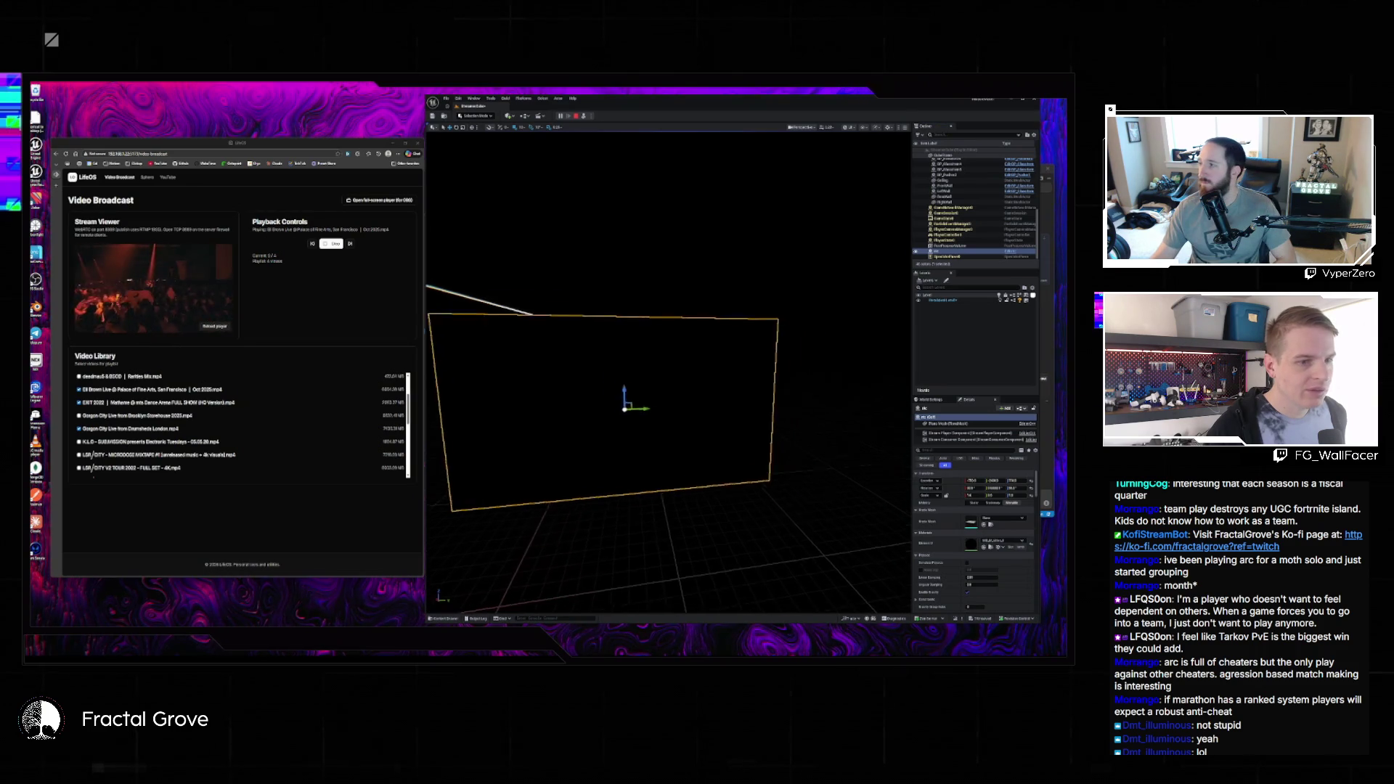
left_click(472, 619)
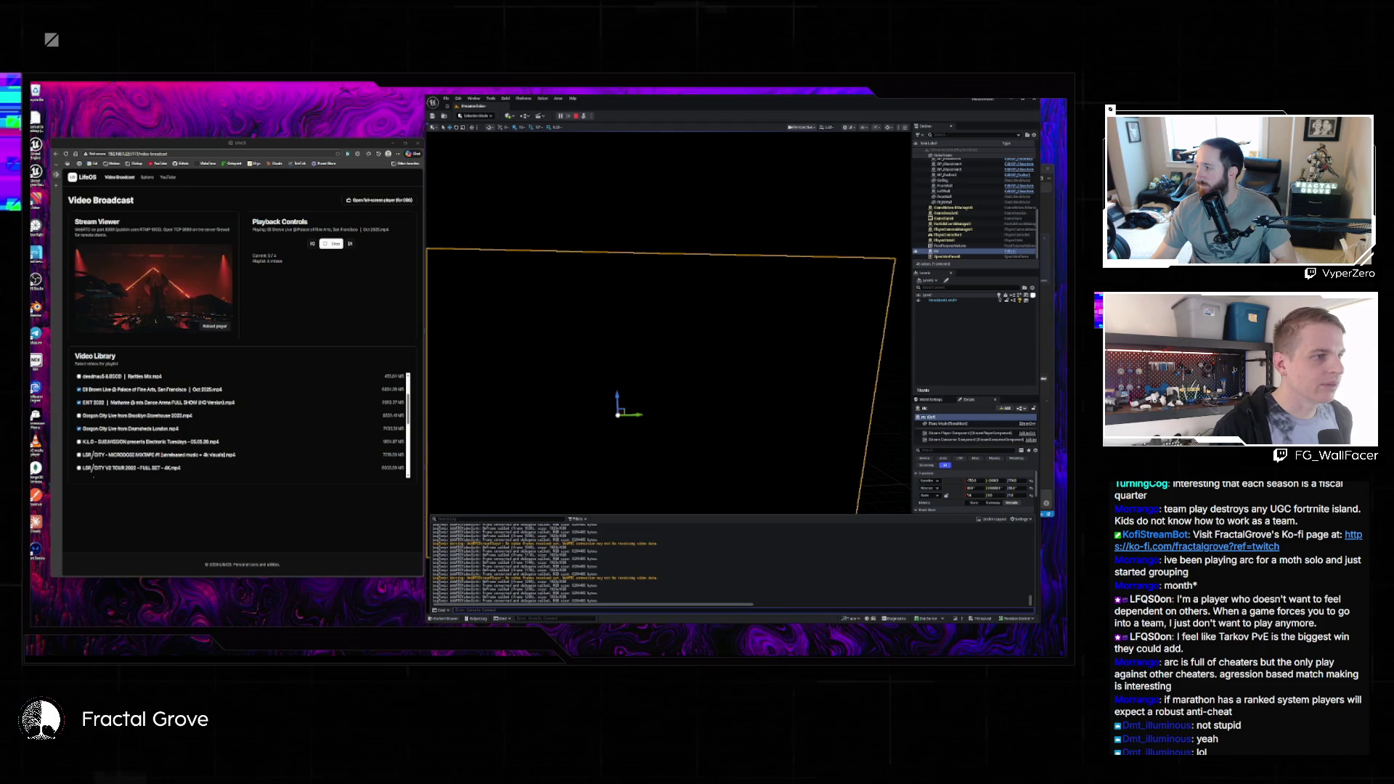
- Close the log, filter Details for 'right', and set the screen plane's Brightness to 5000
left_click(647, 381)
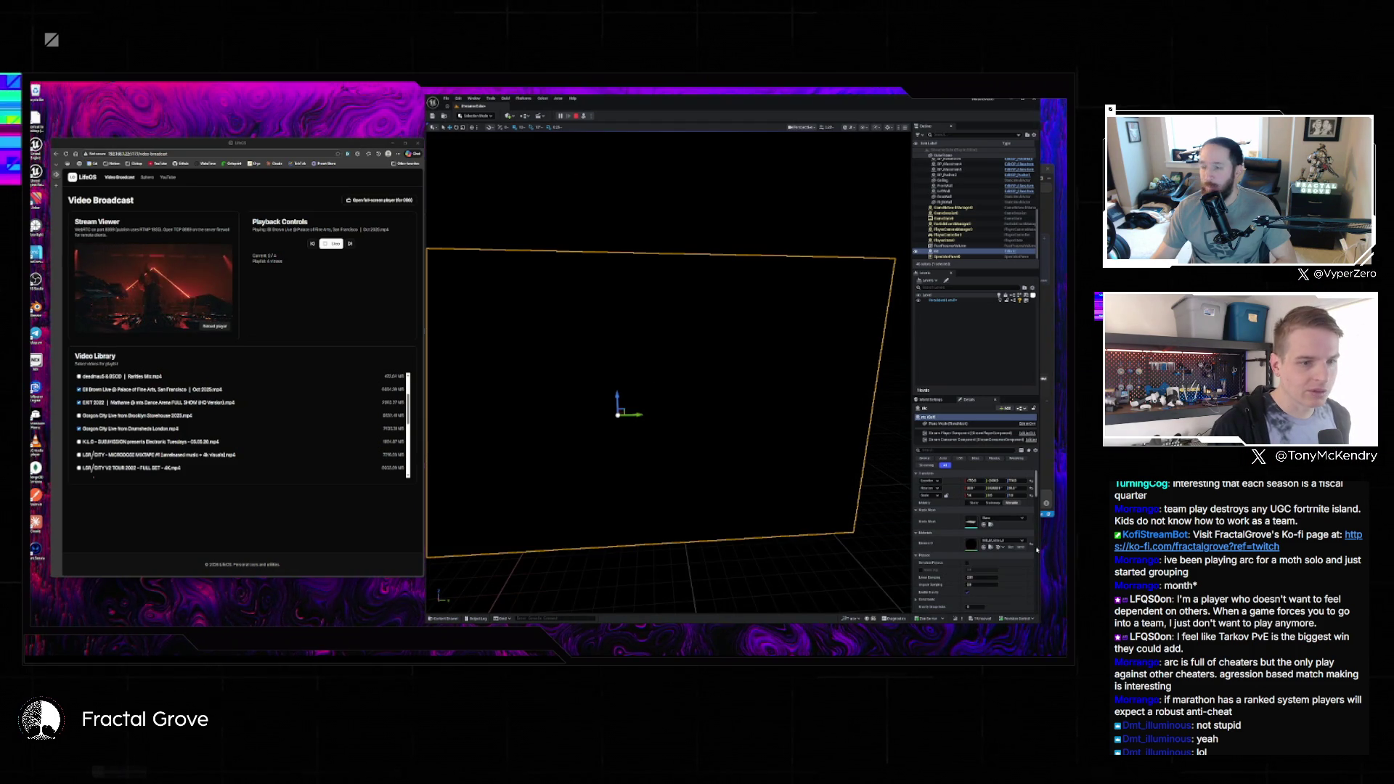
scroll(981, 572, "down", 5)
scroll(981, 570, "down", 10)
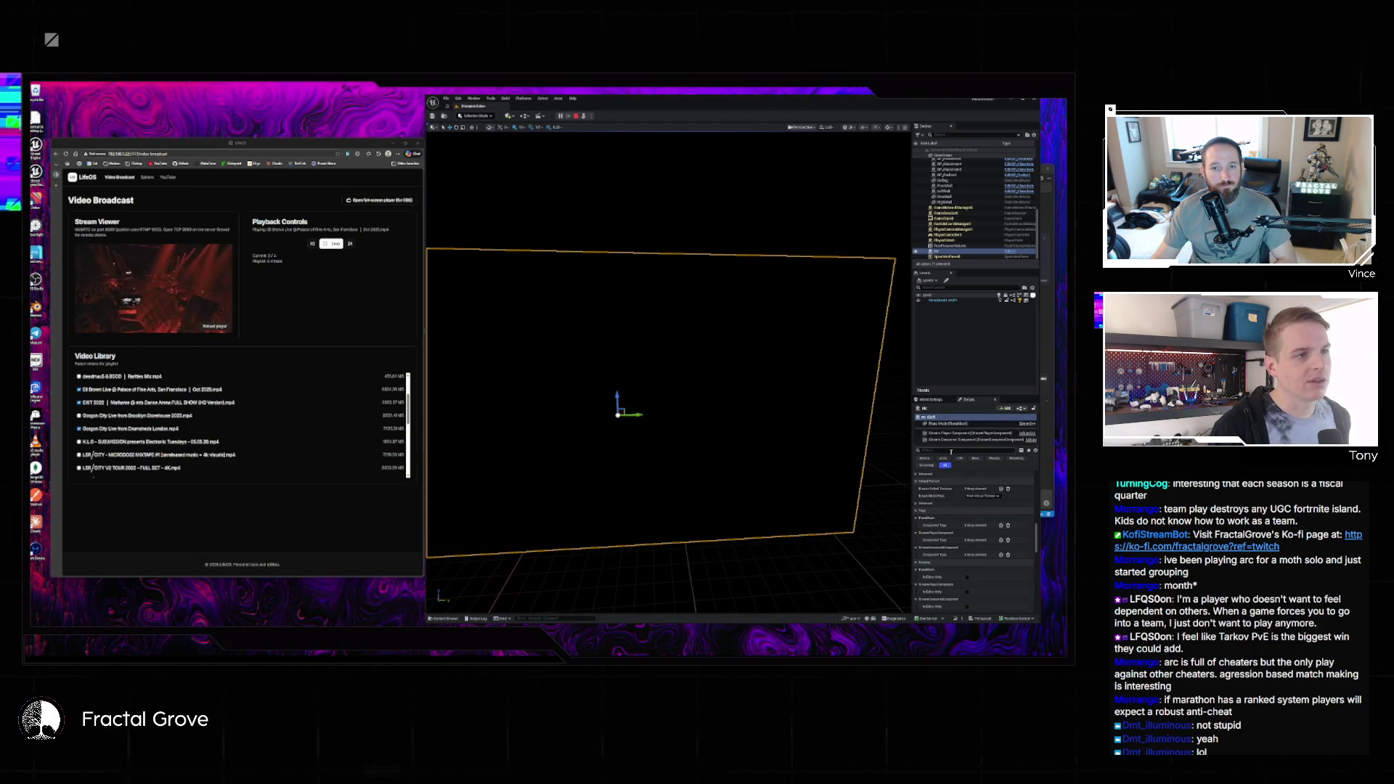
scroll(762, 421, "down", 3)
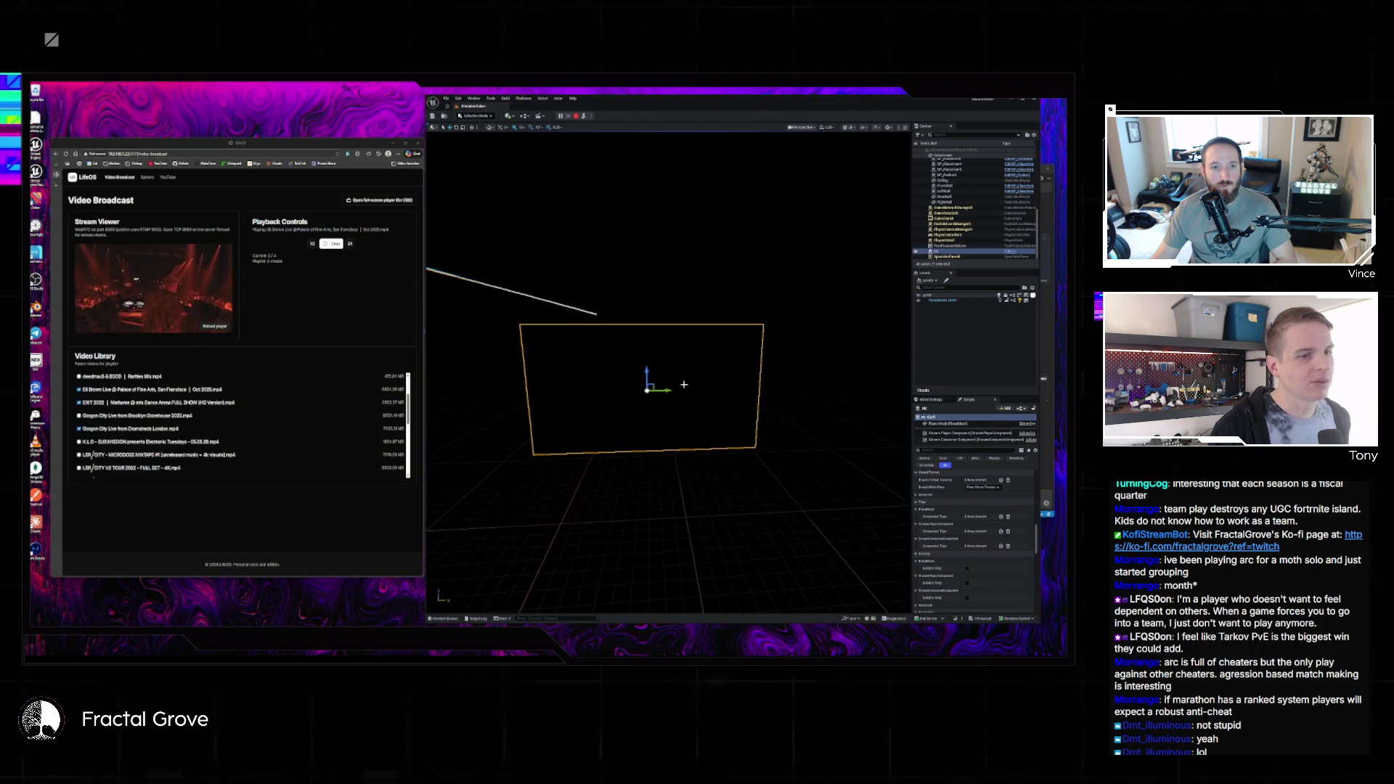
scroll(970, 568, "down", 5)
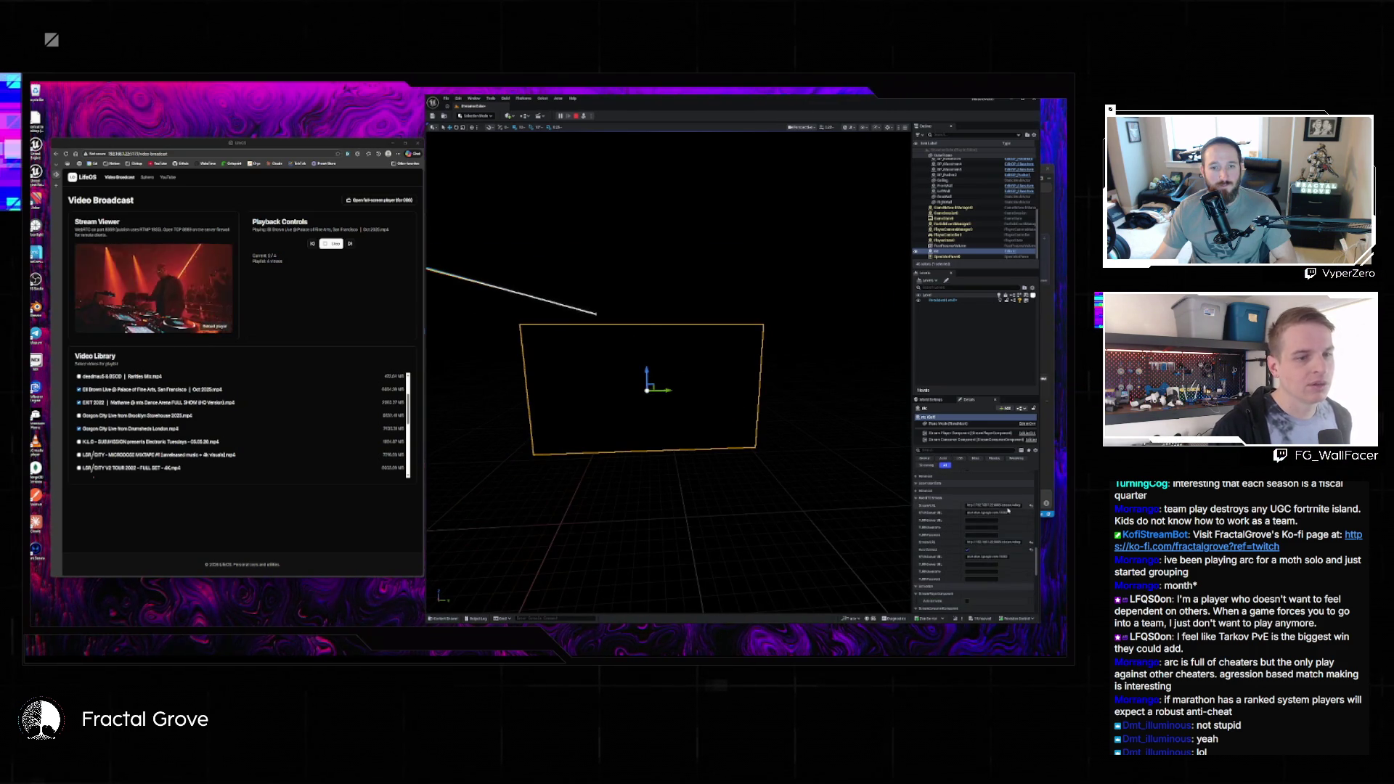
scroll(936, 564, "down", 5)
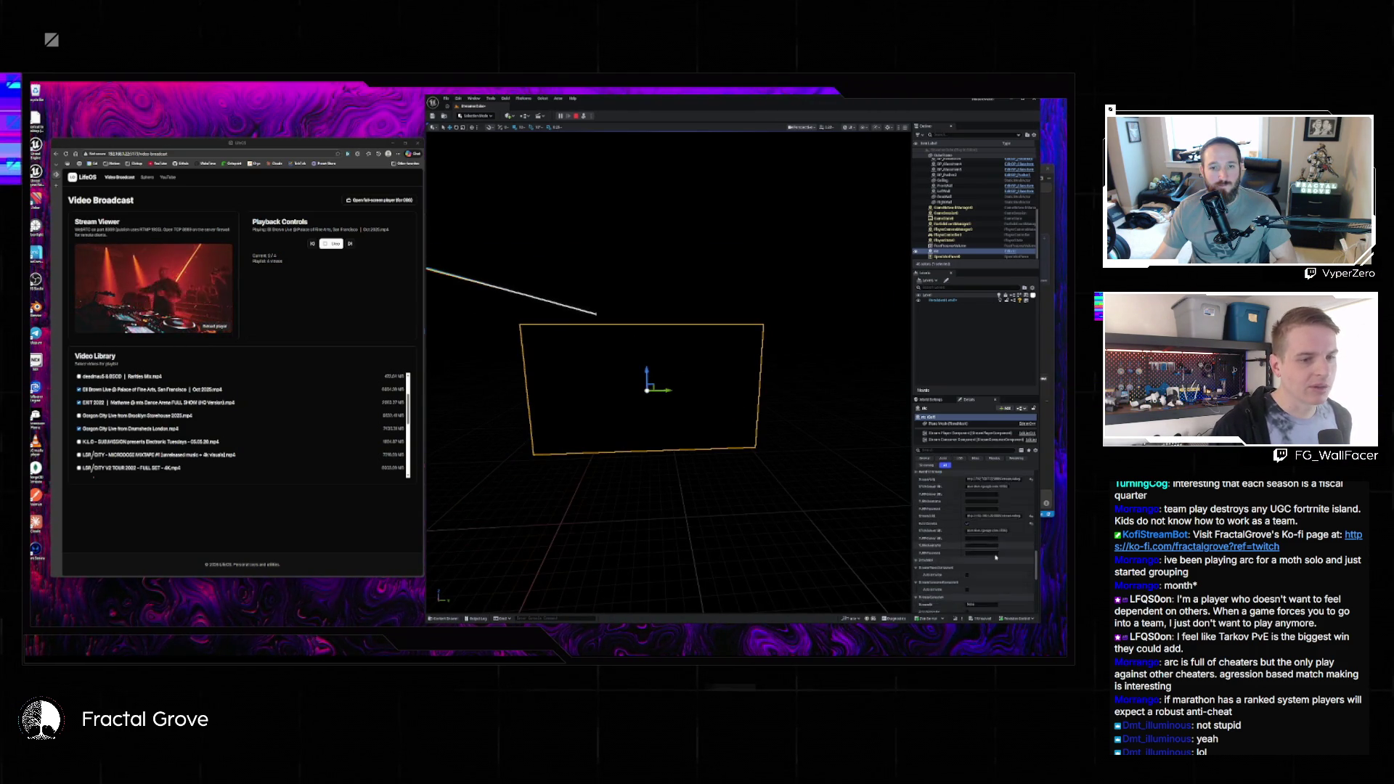
scroll(1004, 564, "down", 10)
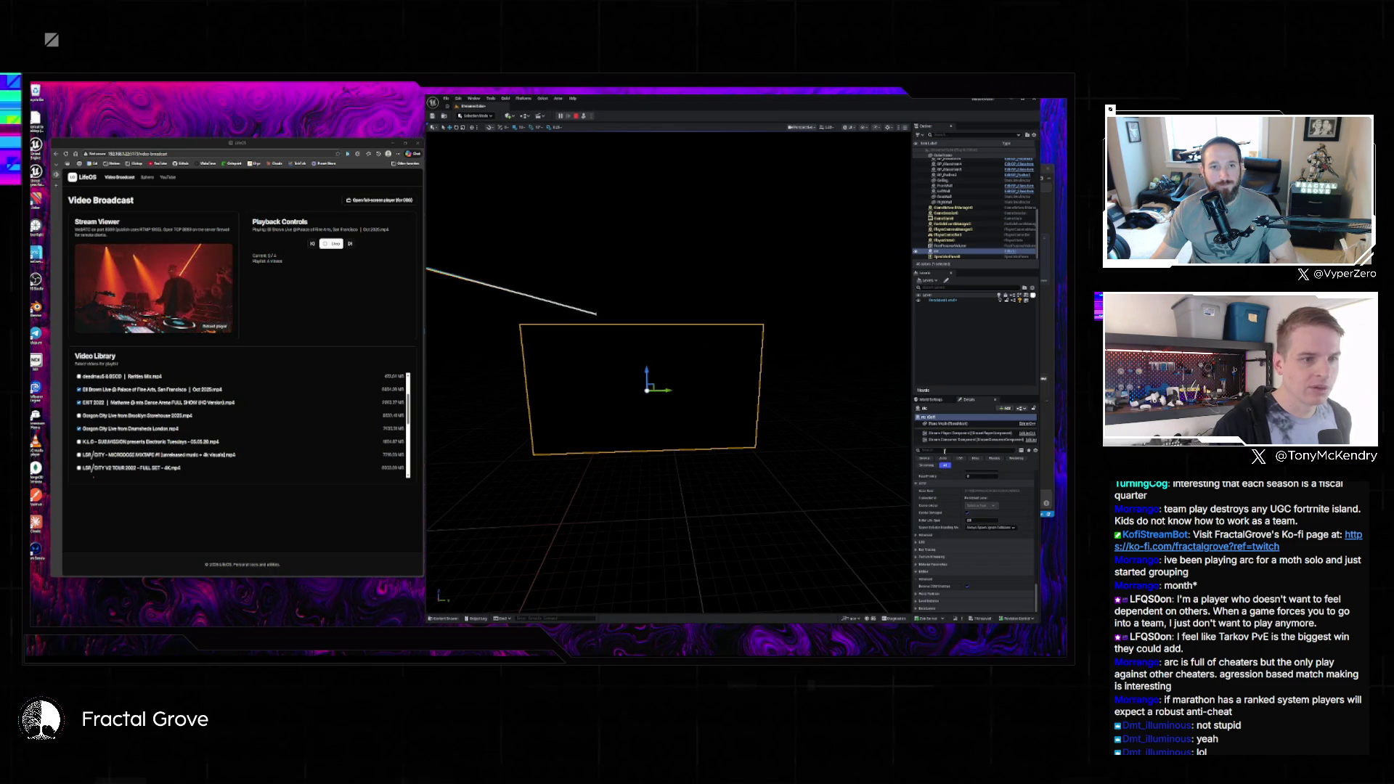
type("bright")
left_click(983, 480)
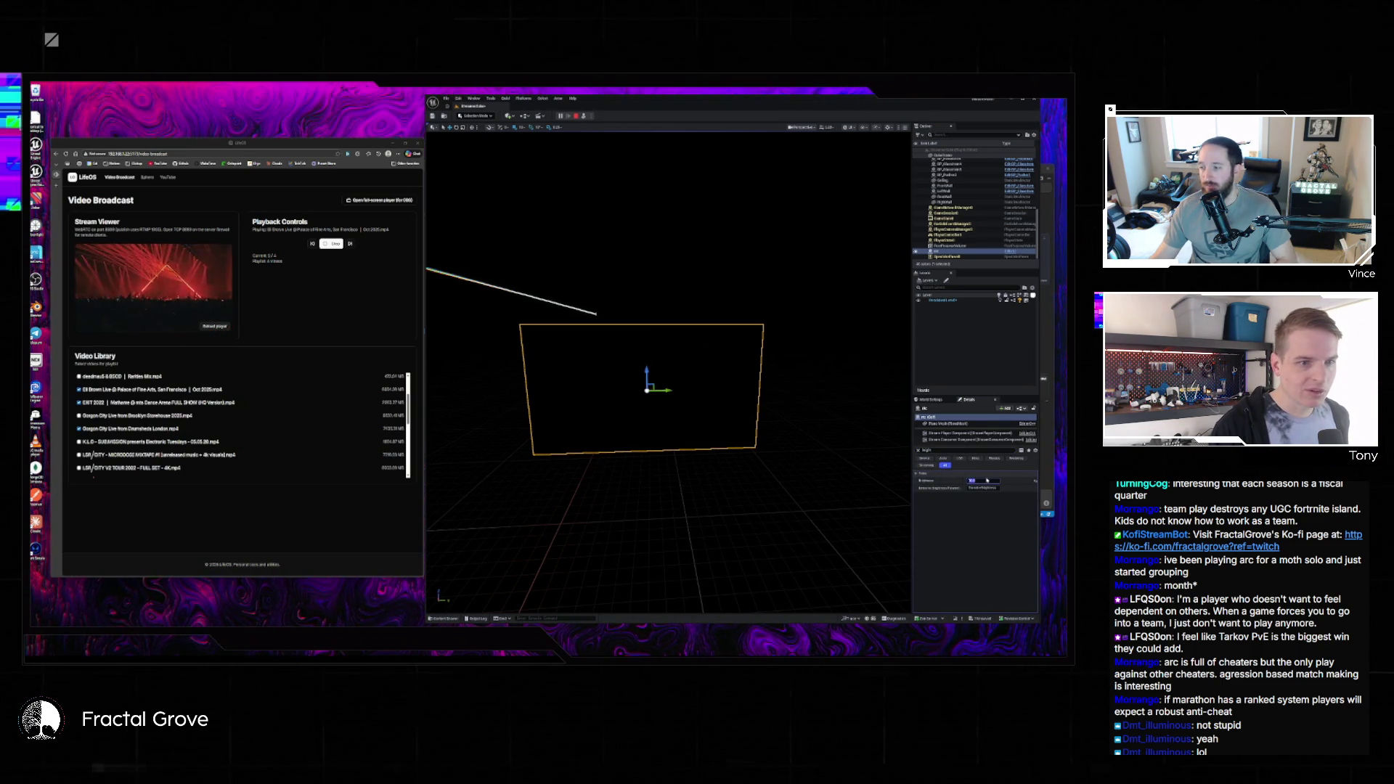
type("5000")
key("Return")
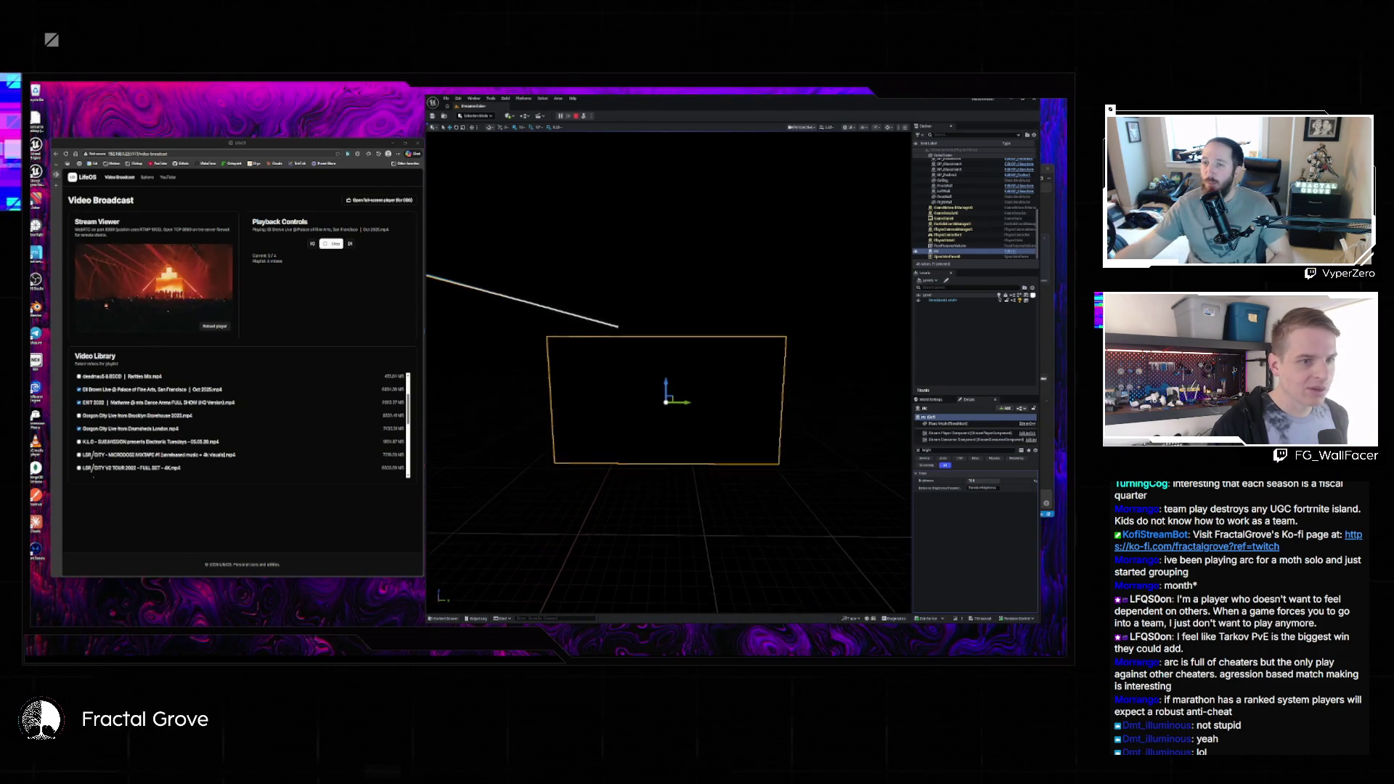
left_click_drag(729, 420, 728, 420)
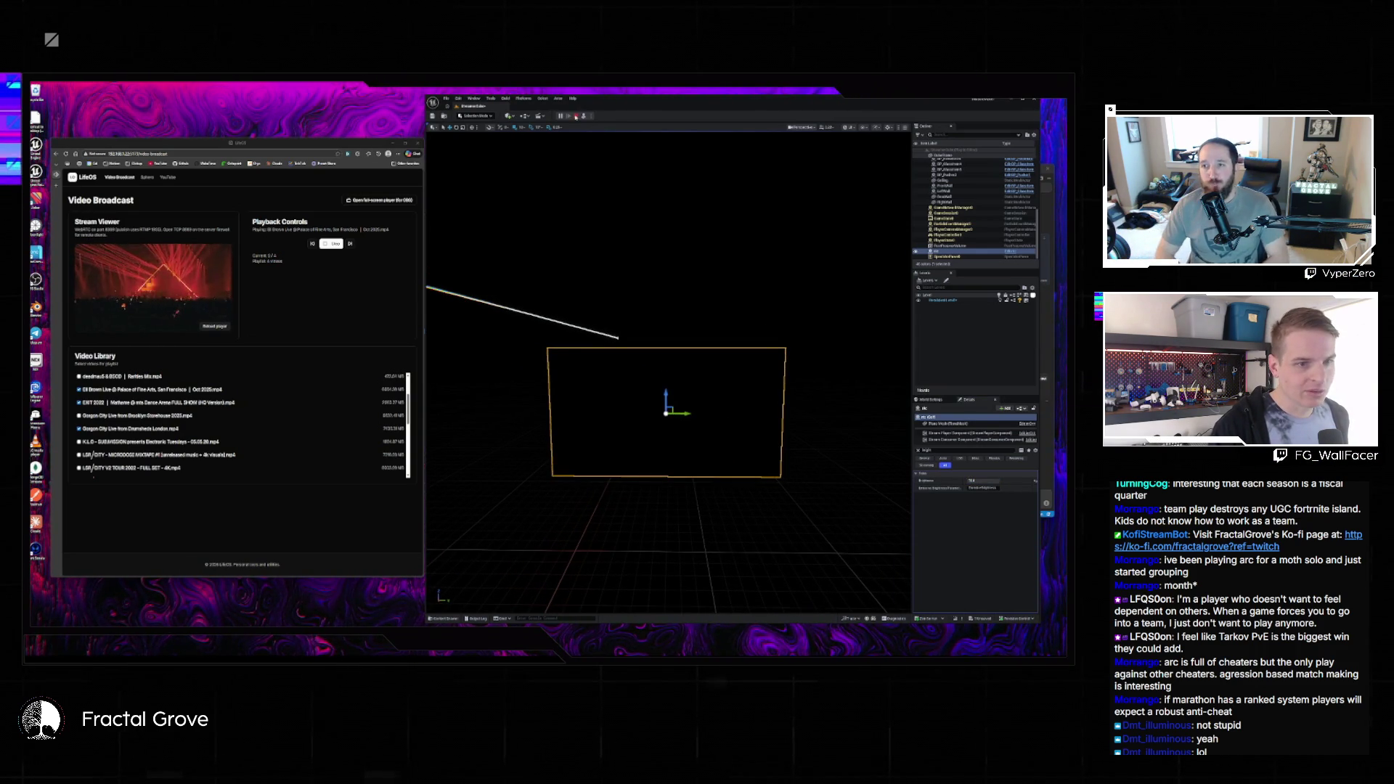
- Stop the running play session and return to the editor viewport
key("Escape")
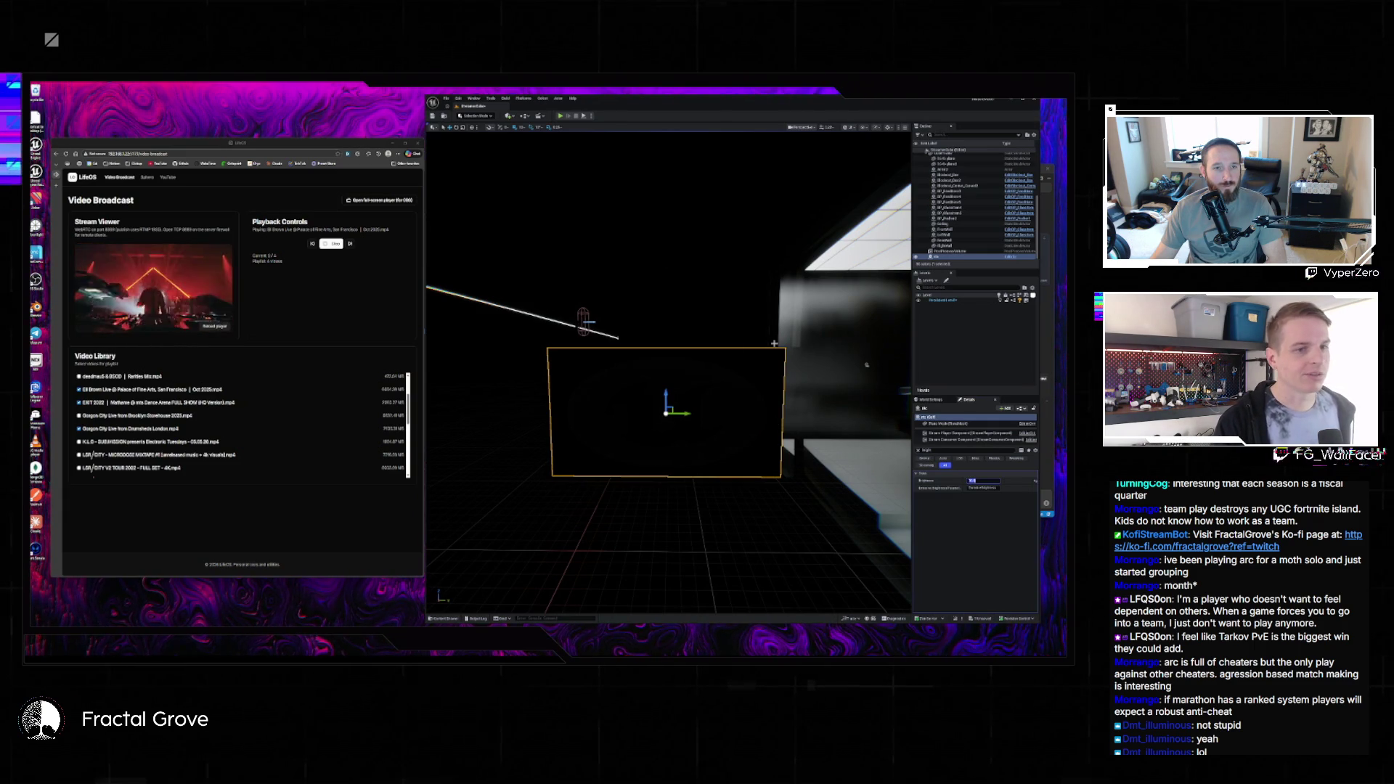
- Load the recent two-logo level past the save prompt, then minimise Unreal and focus VS Code's chat box
left_click_drag(746, 339, 688, 360)
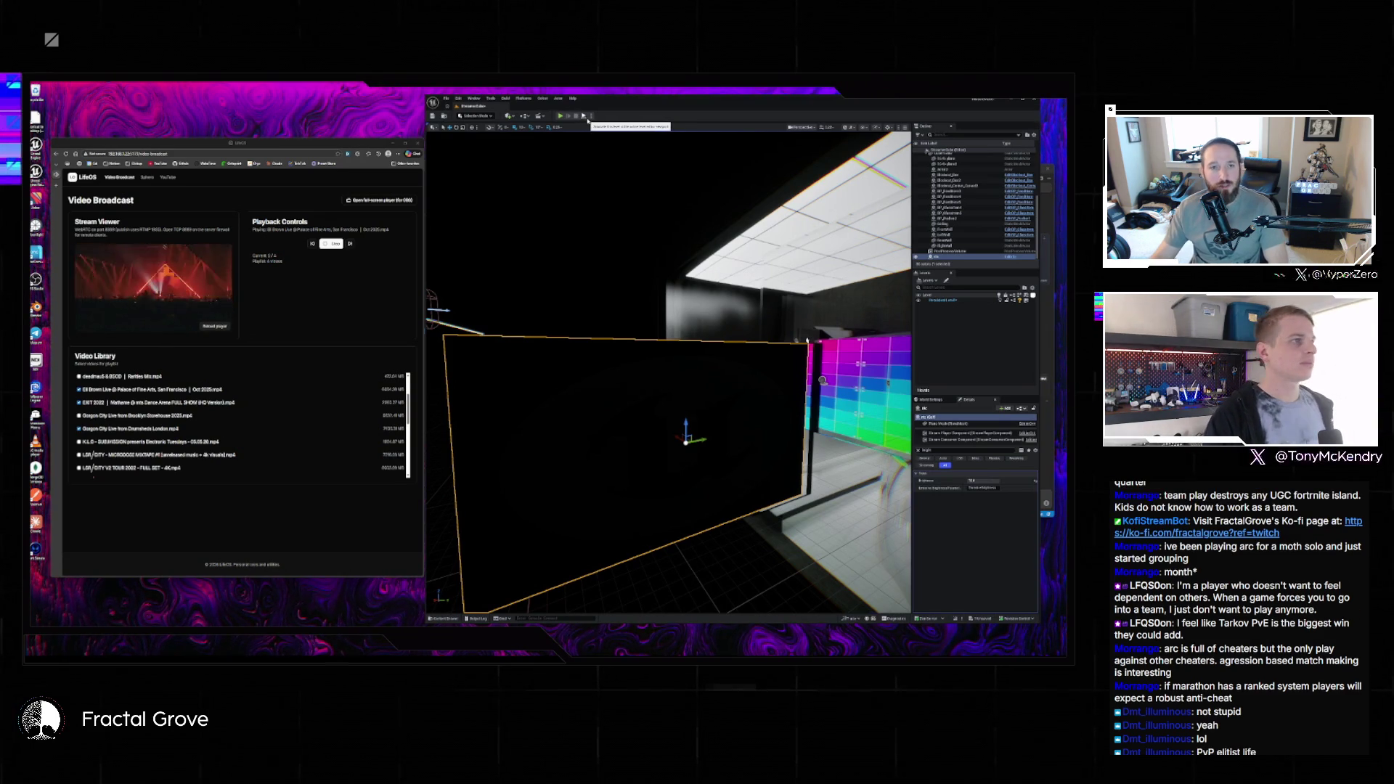
left_click(446, 98)
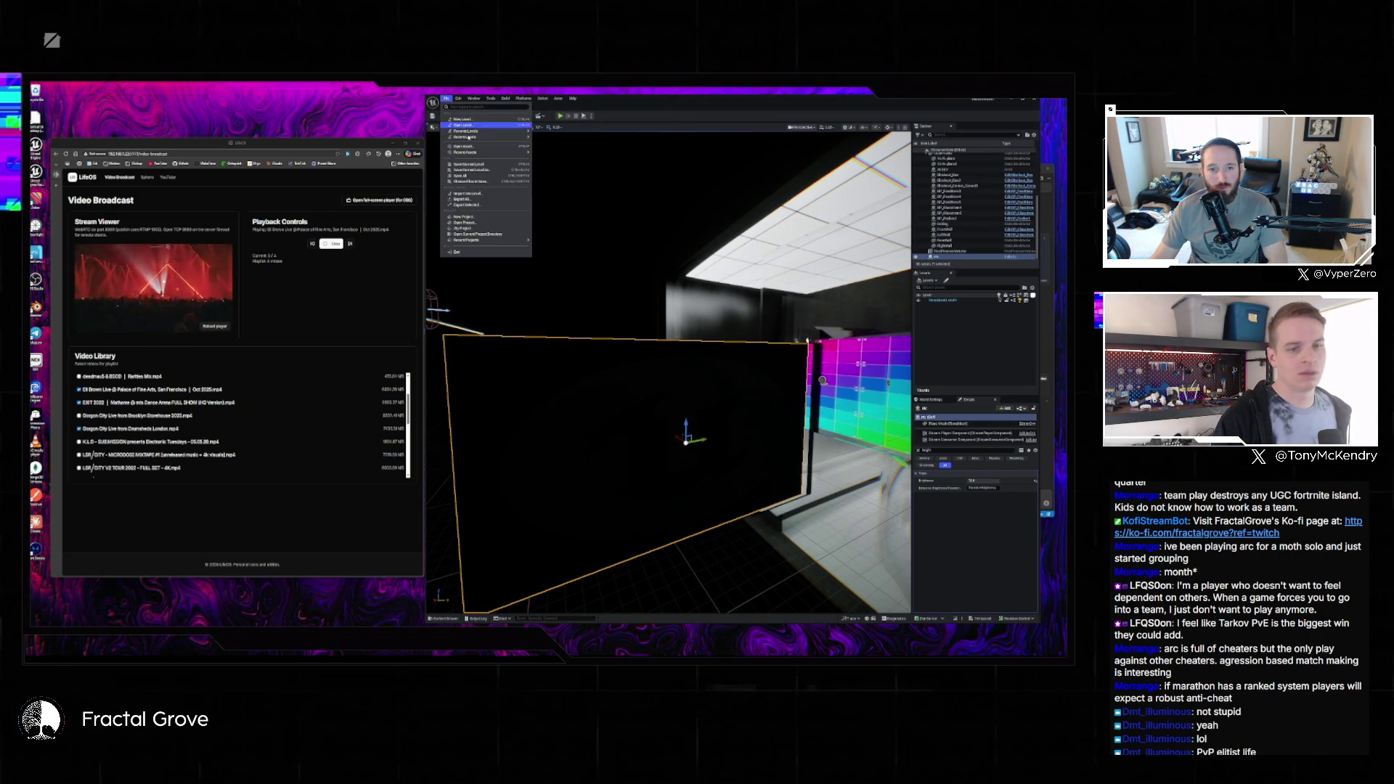
mouse_move(472, 138)
left_click(550, 142)
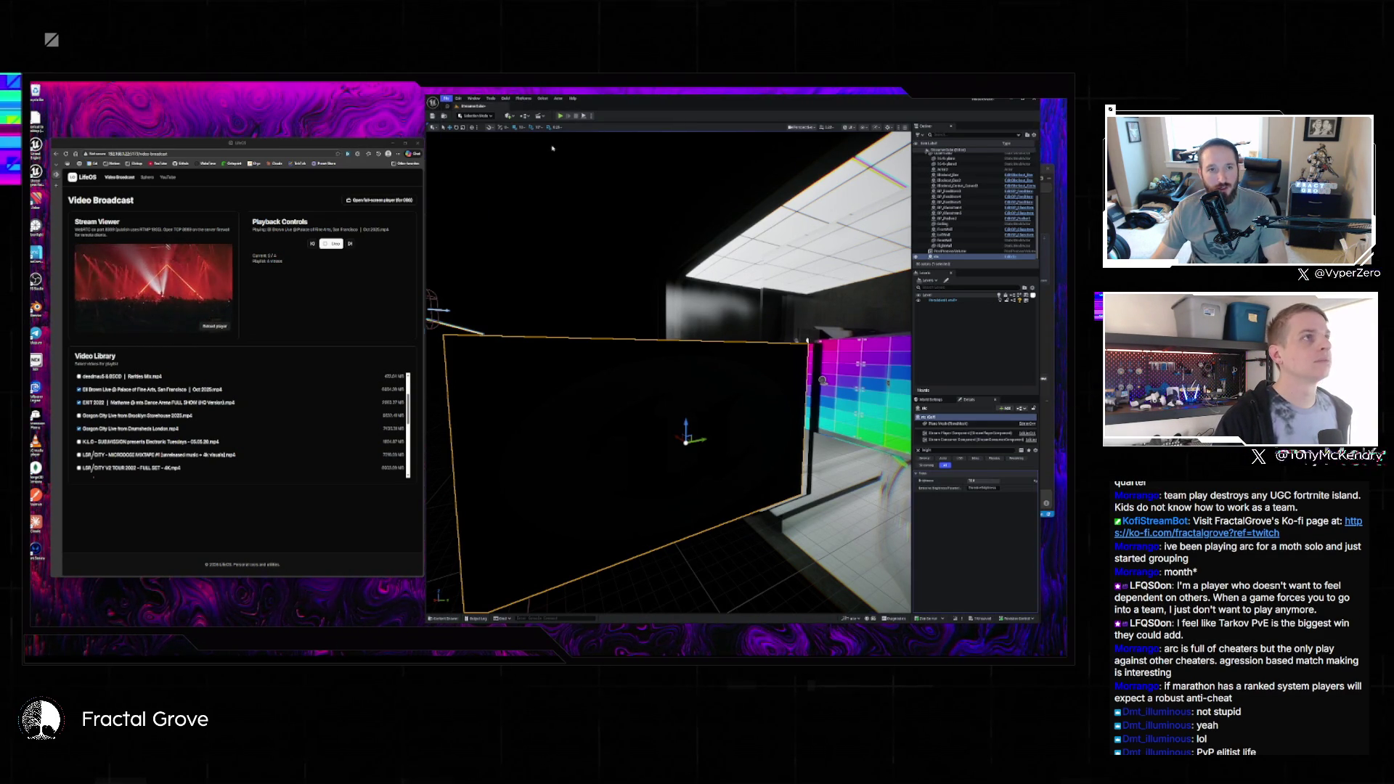
left_click(595, 433)
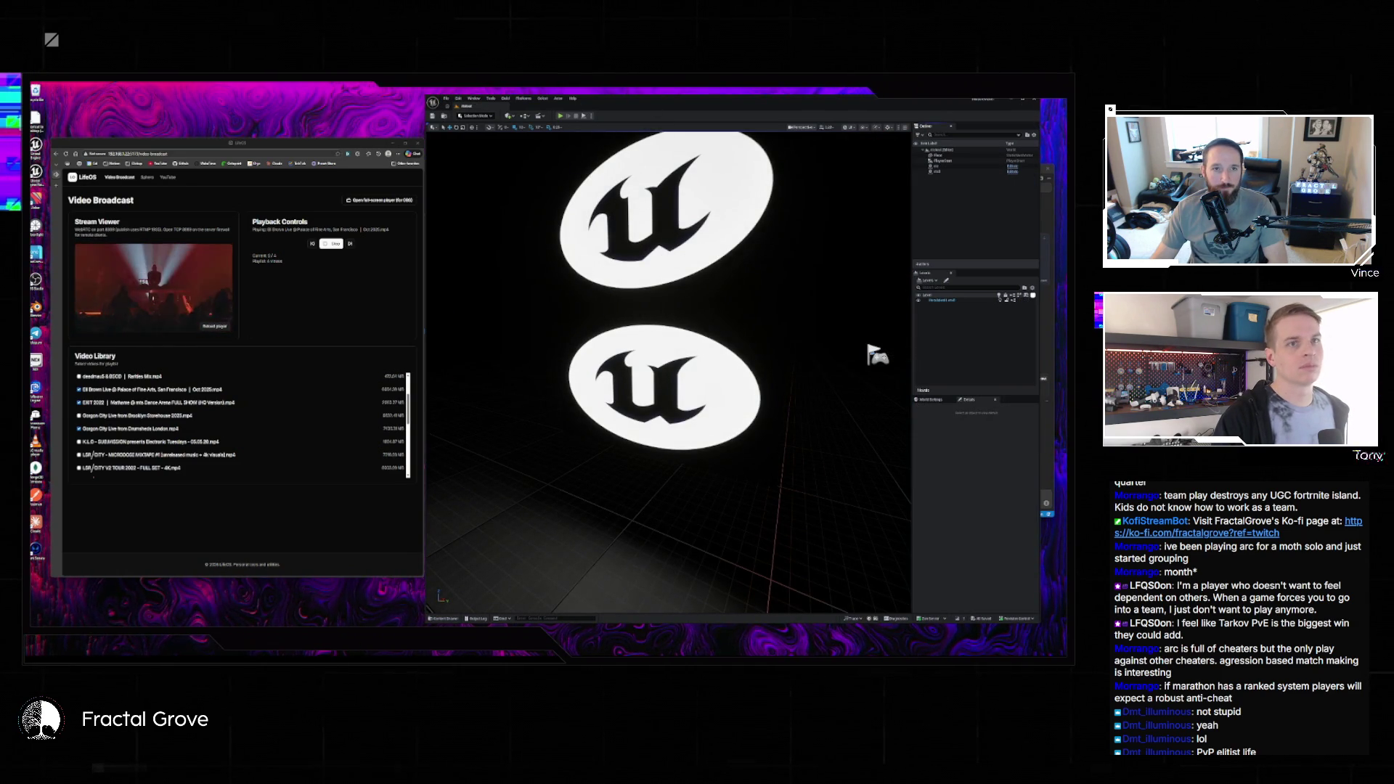
left_click(1034, 101)
left_click(849, 491)
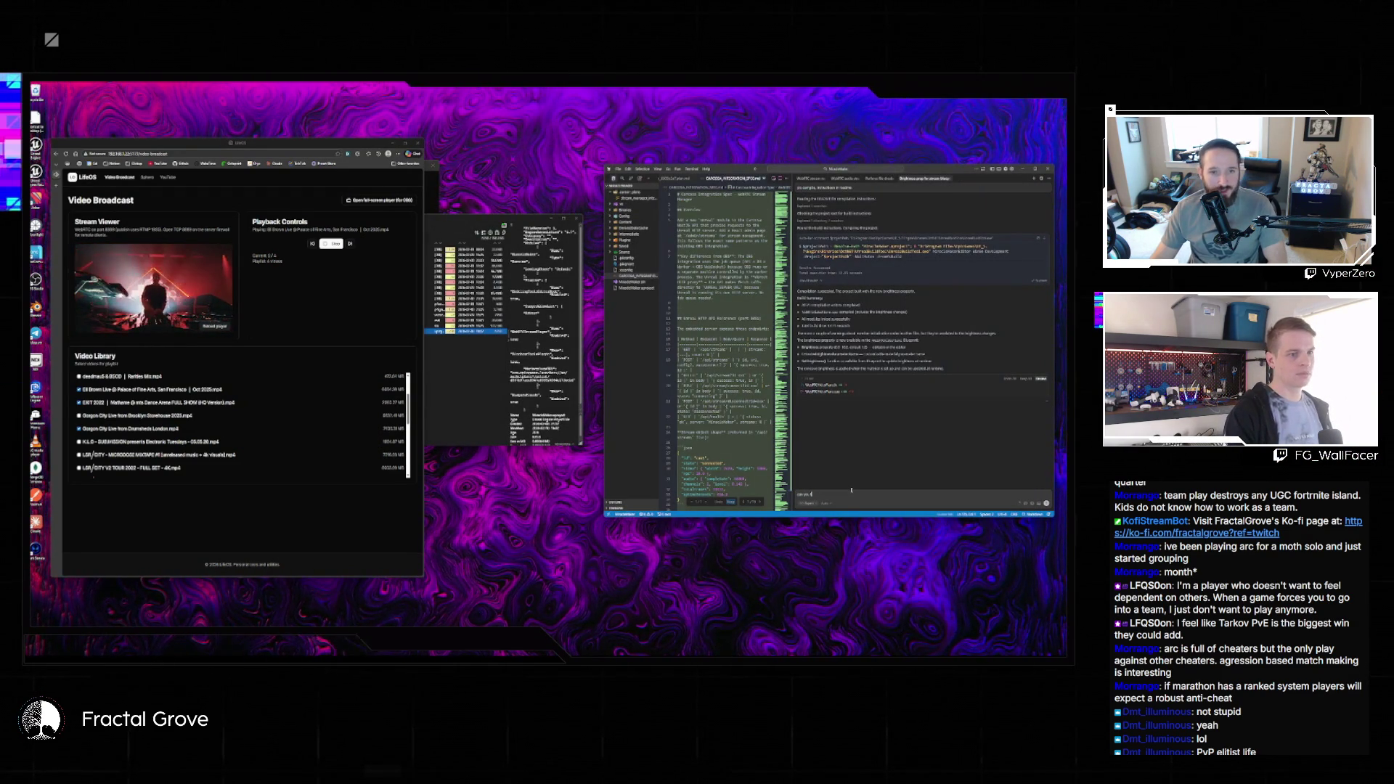
- Ask the VS Code chat assistant about the line brightness for testing, then dismiss the Blueprint Assist notice
type("line")
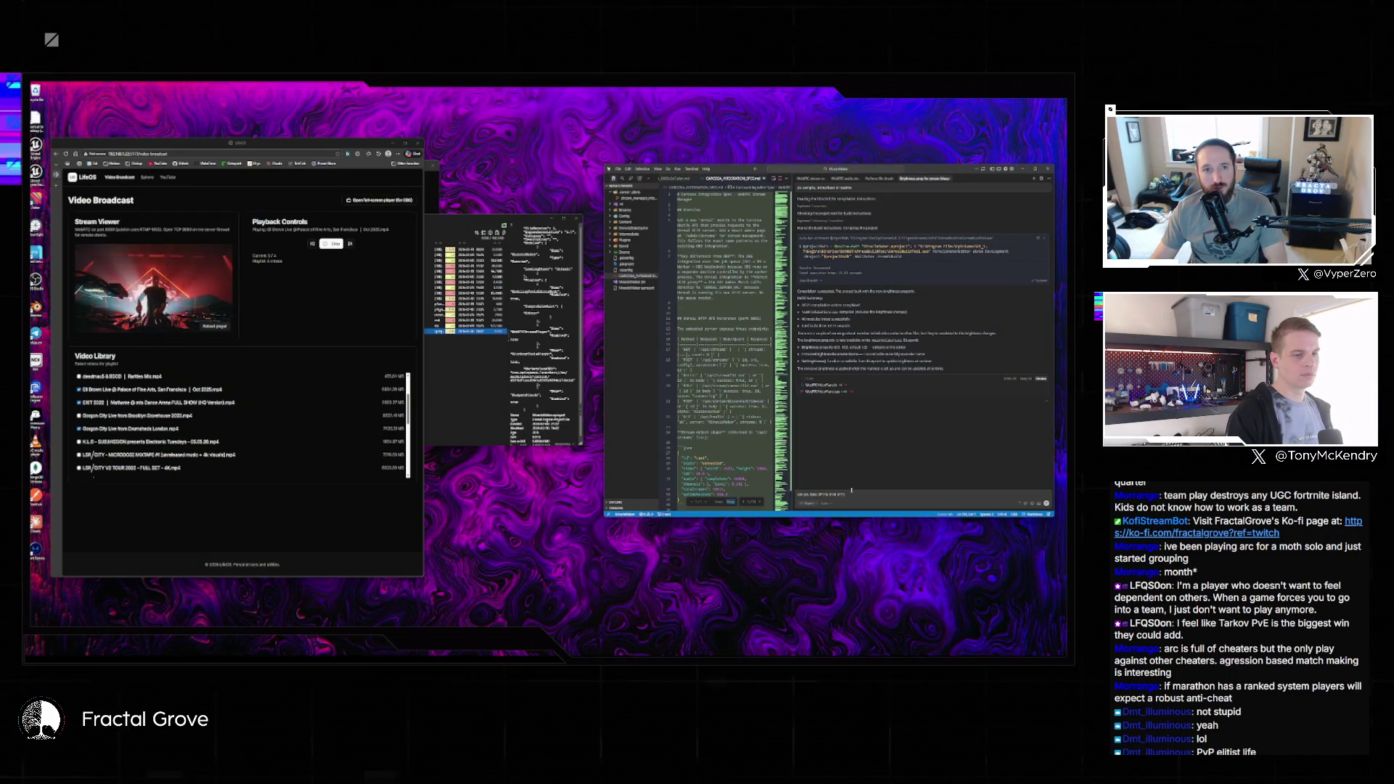
type(" brightness?")
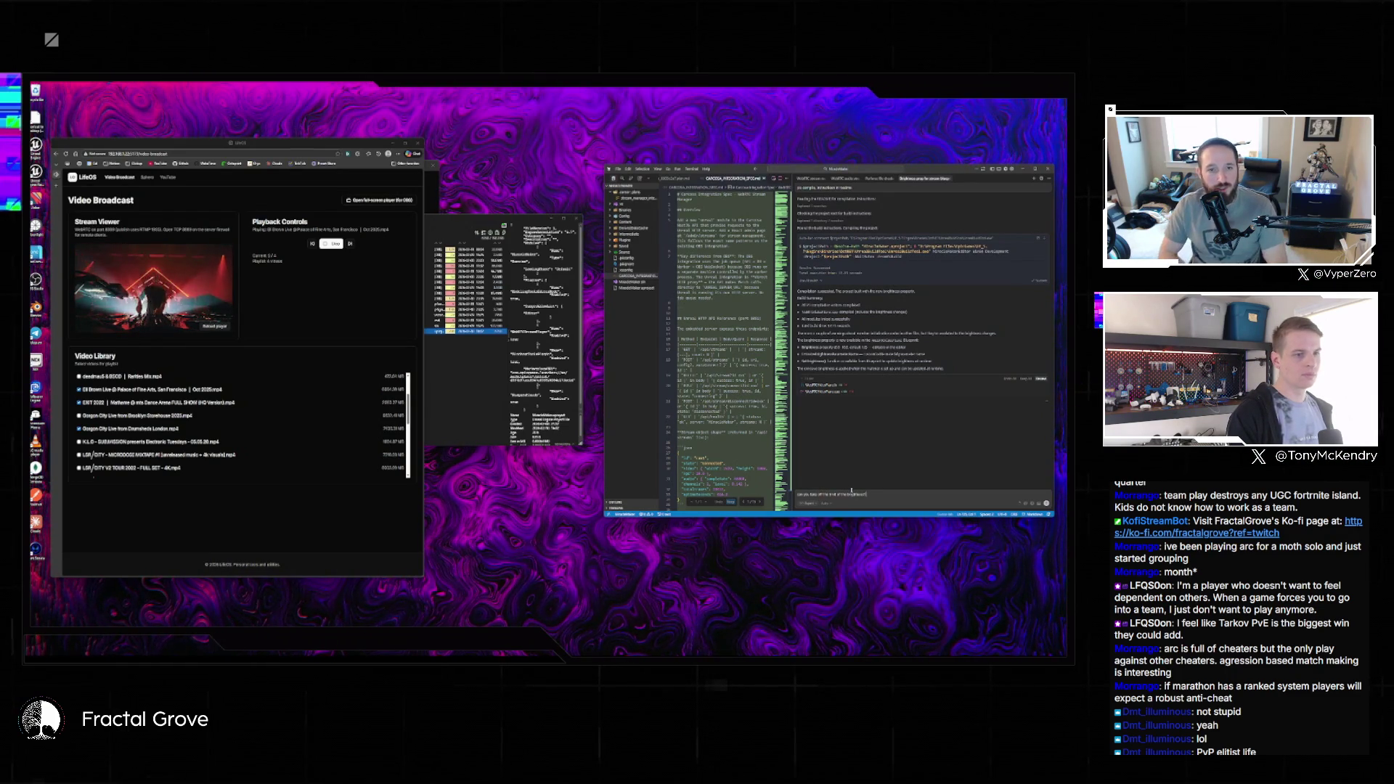
type(" so it will help")
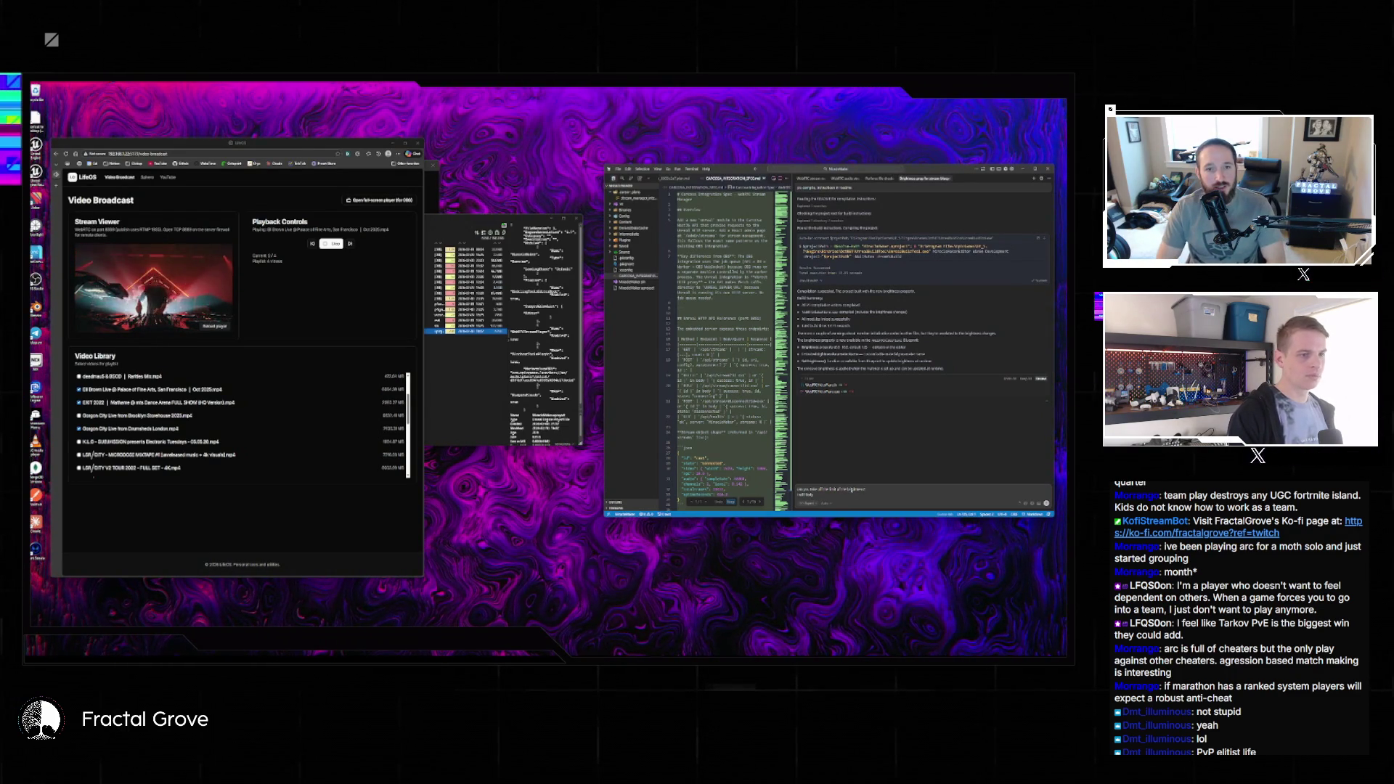
type(" test it")
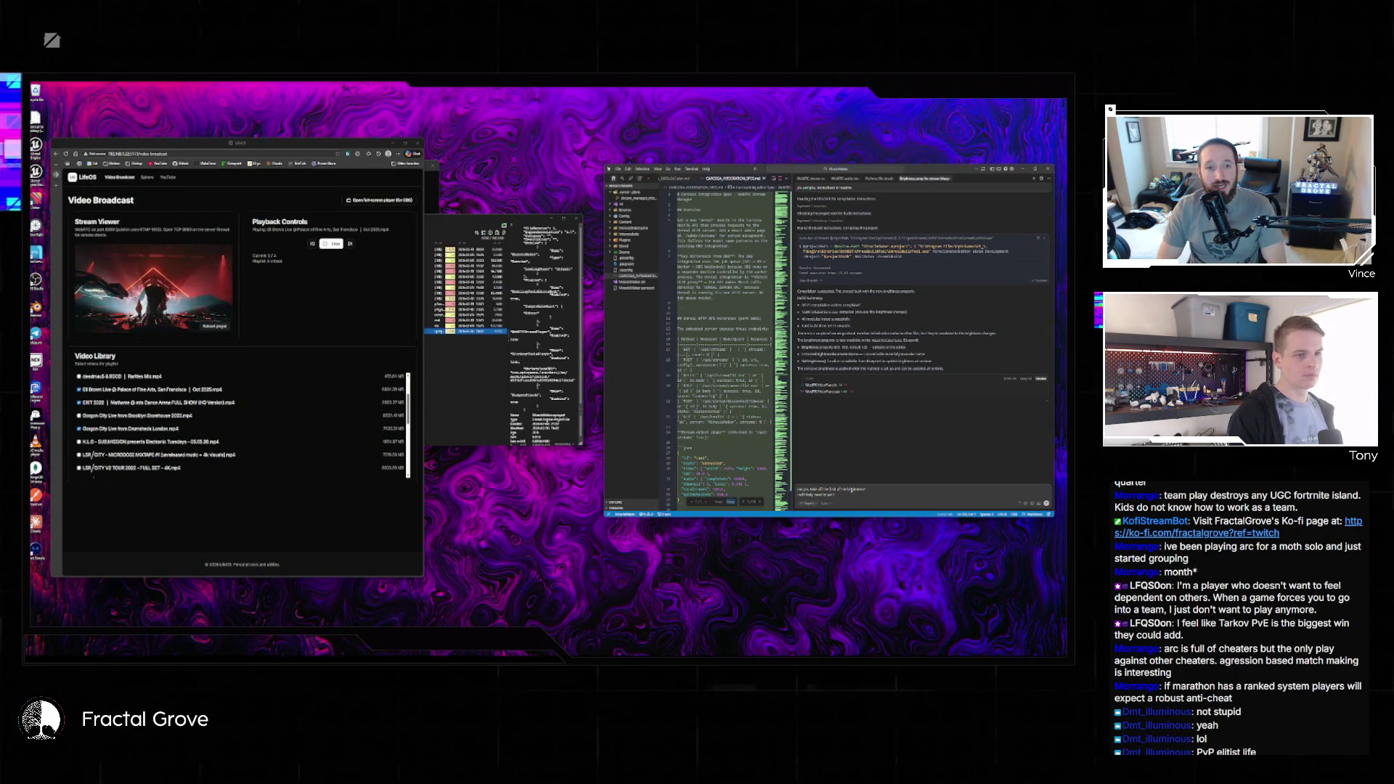
type(" to whatever")
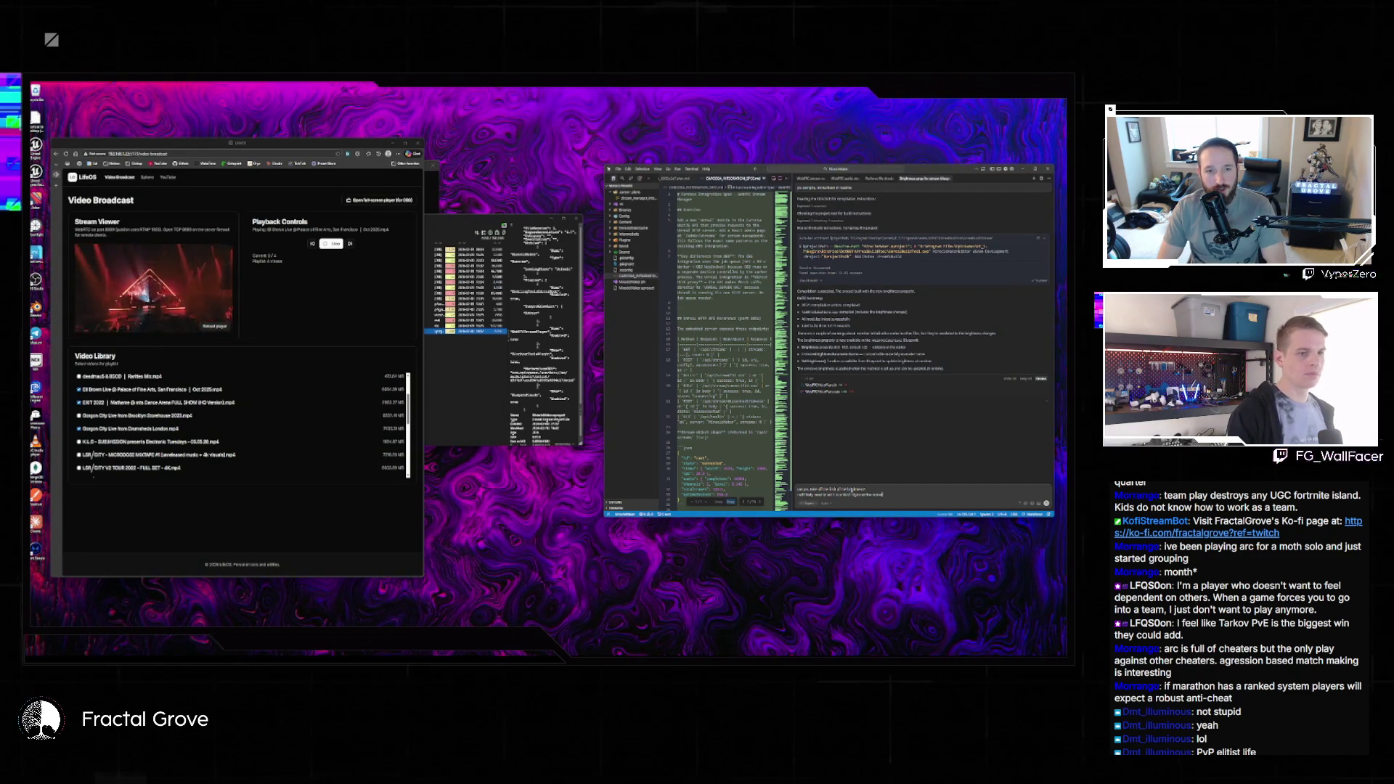
key("Return")
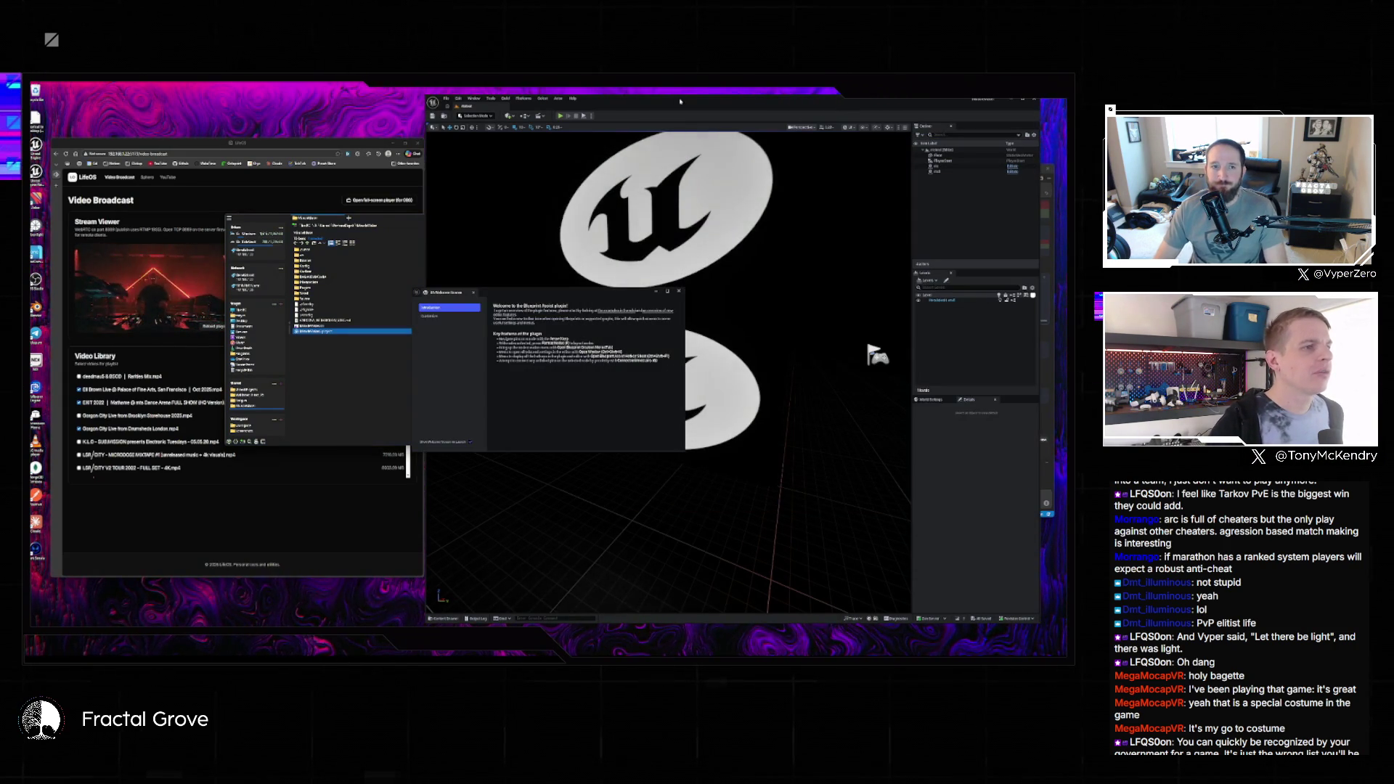
left_click(678, 291)
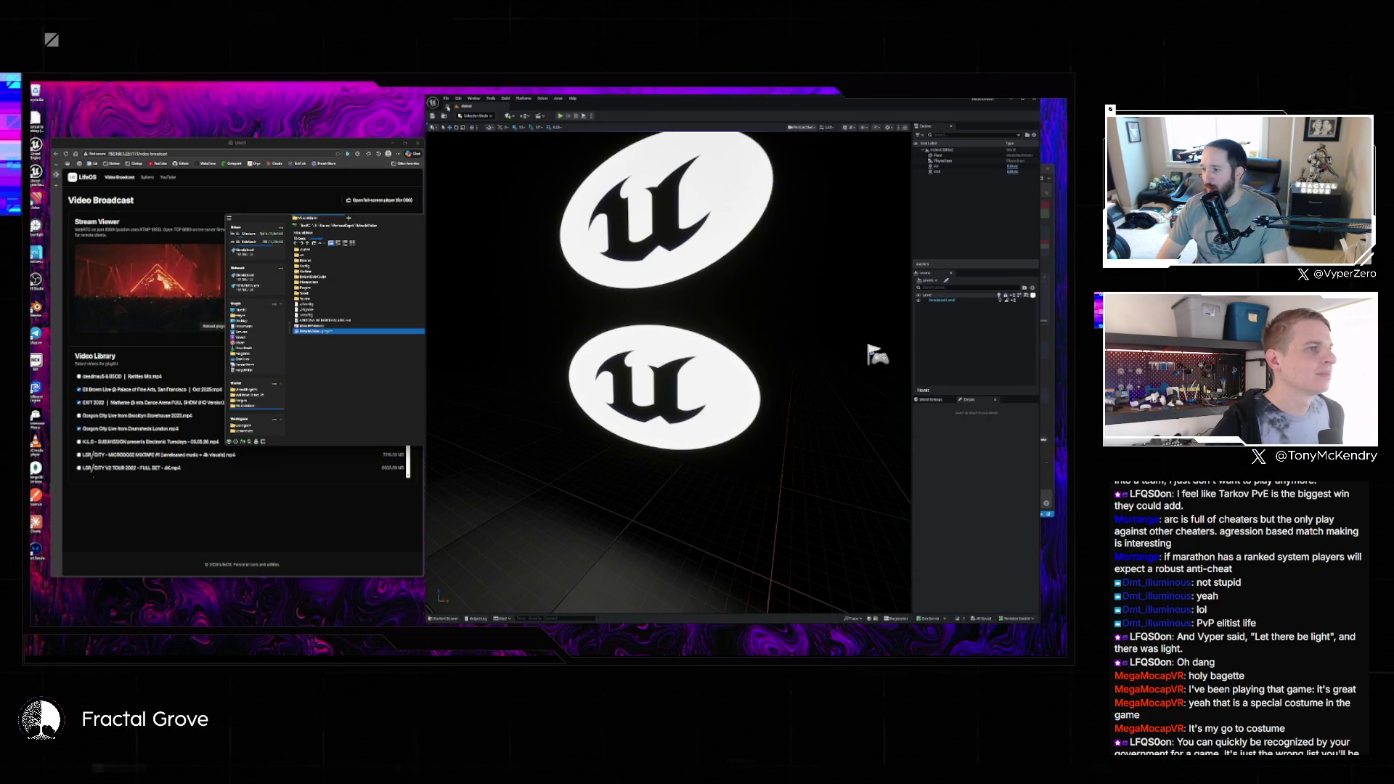
- Reload the stage level with the colour-grid wall from Recent Levels
left_click(444, 100)
mouse_move(472, 138)
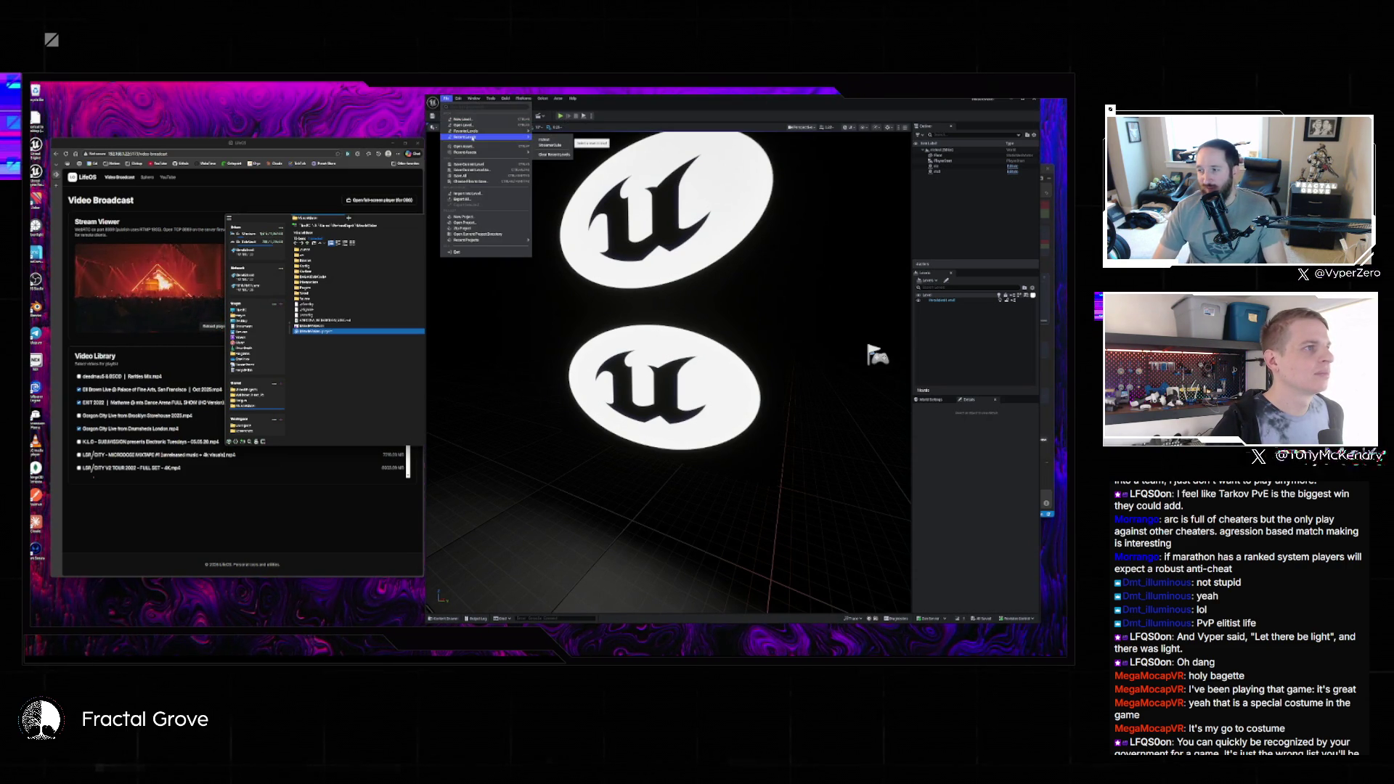
left_click(631, 314)
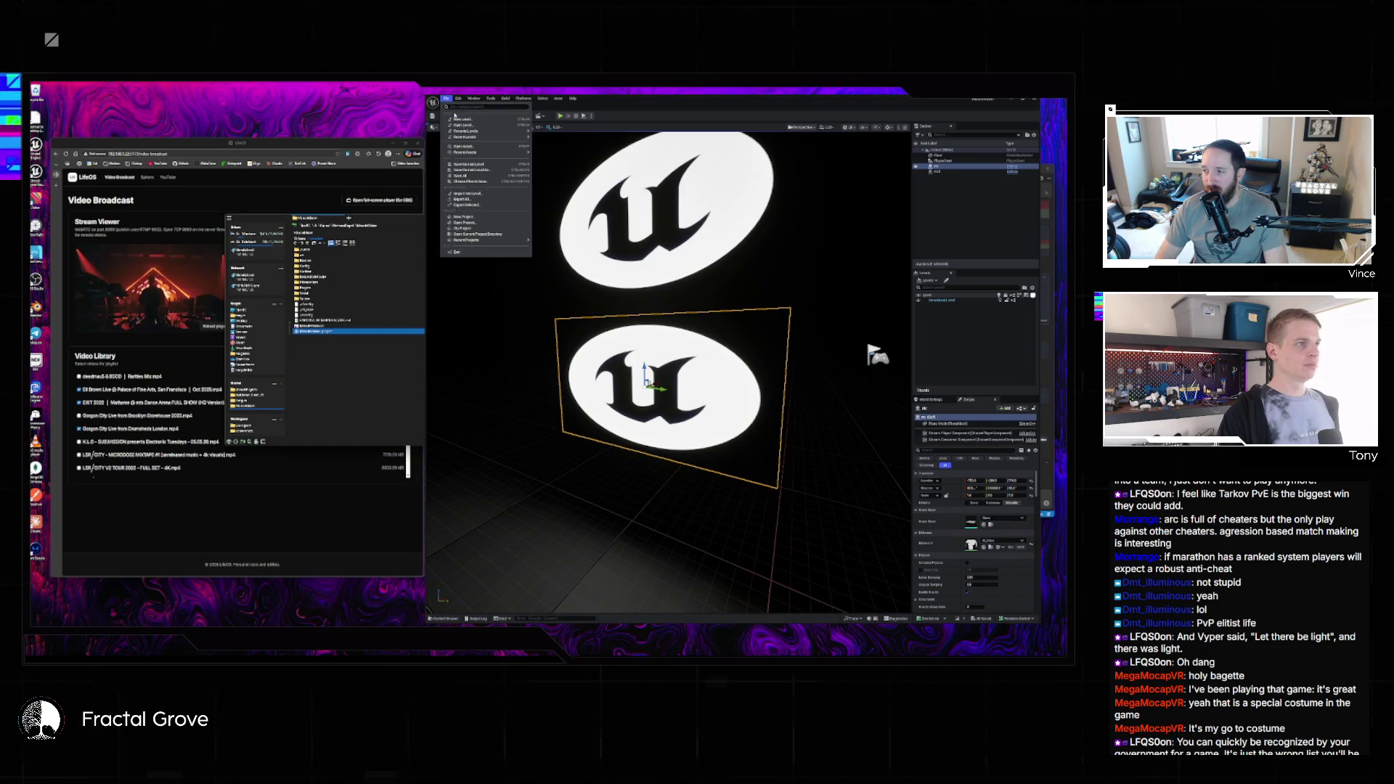
left_click(440, 99)
left_click(638, 204)
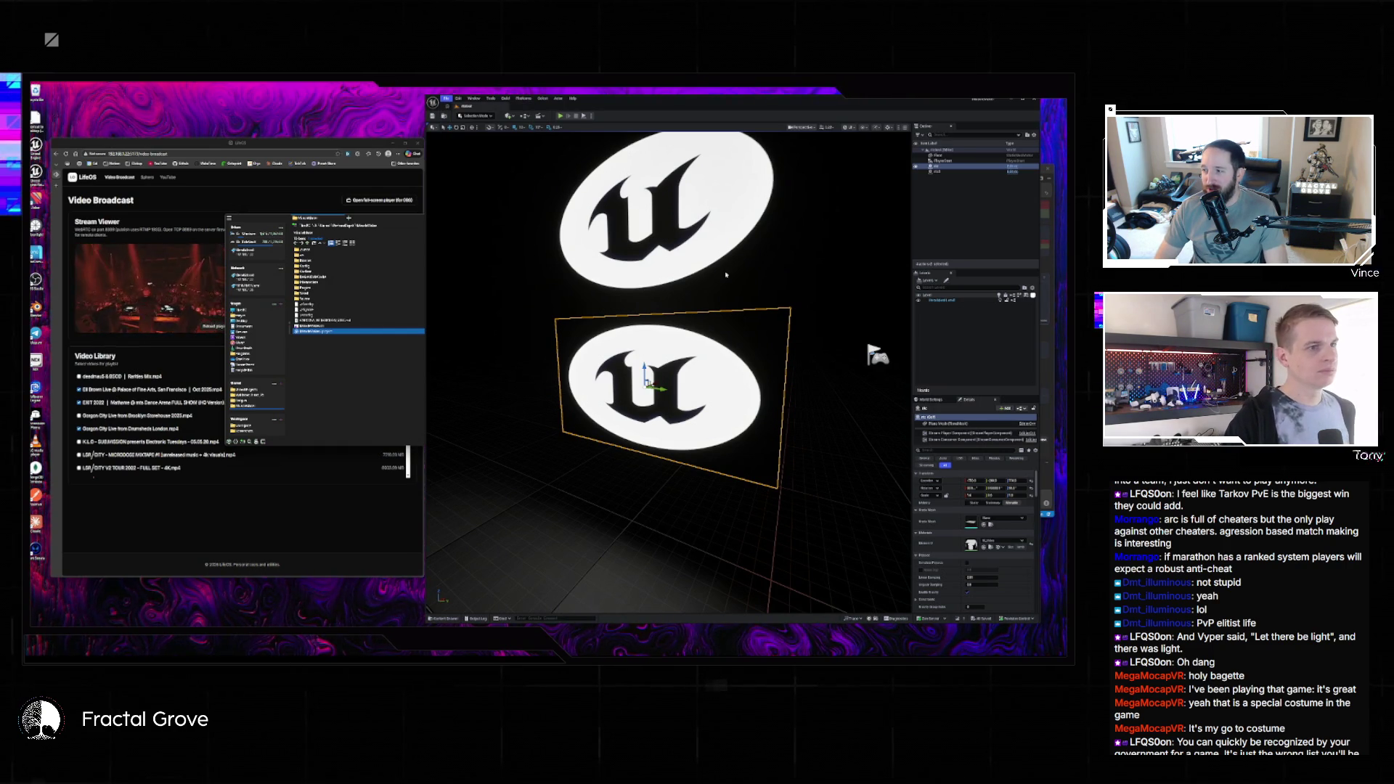
- Frame the screen plane and search its Details panel for the brightness setting
mouse_move(712, 337)
left_mouse_down()
mouse_move(724, 337)
mouse_move(661, 377)
left_mouse_up()
key("f")
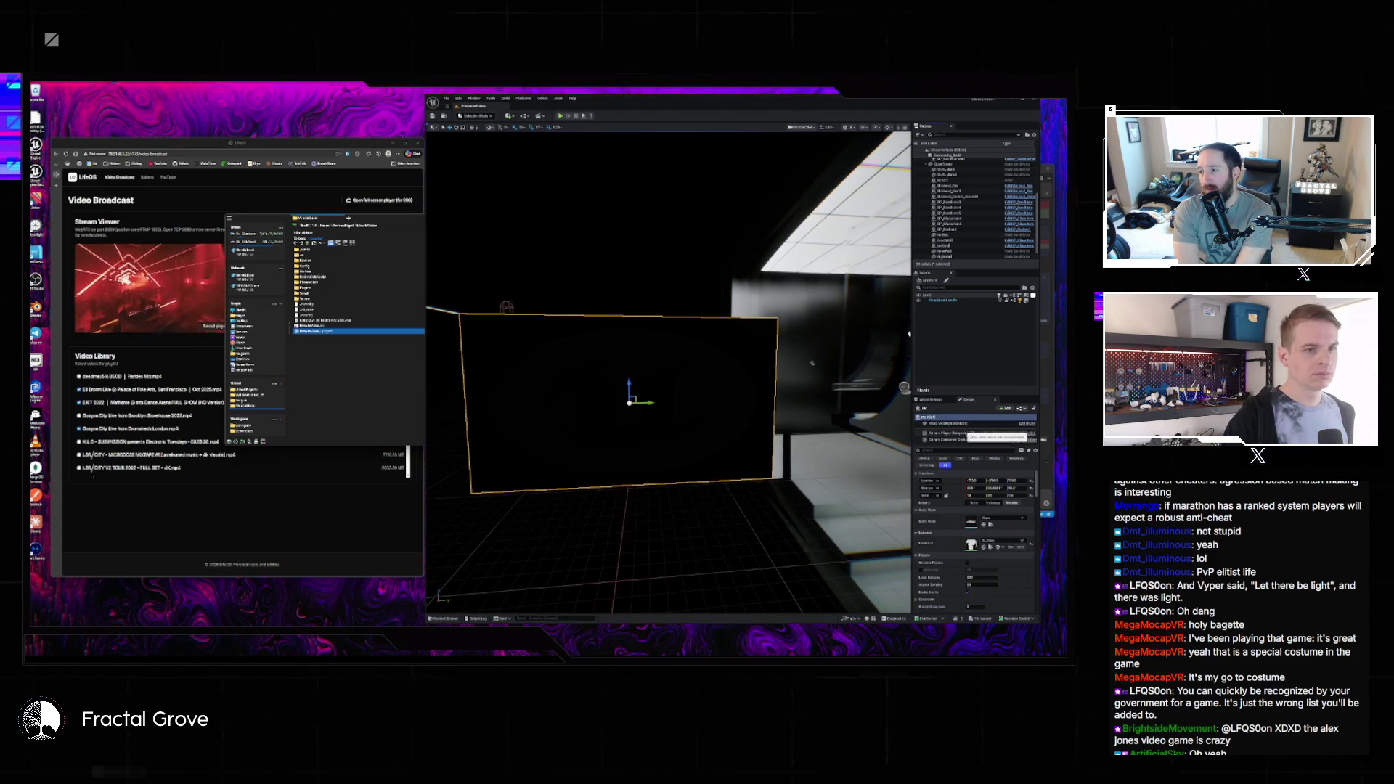
scroll(940, 480, "down", 3)
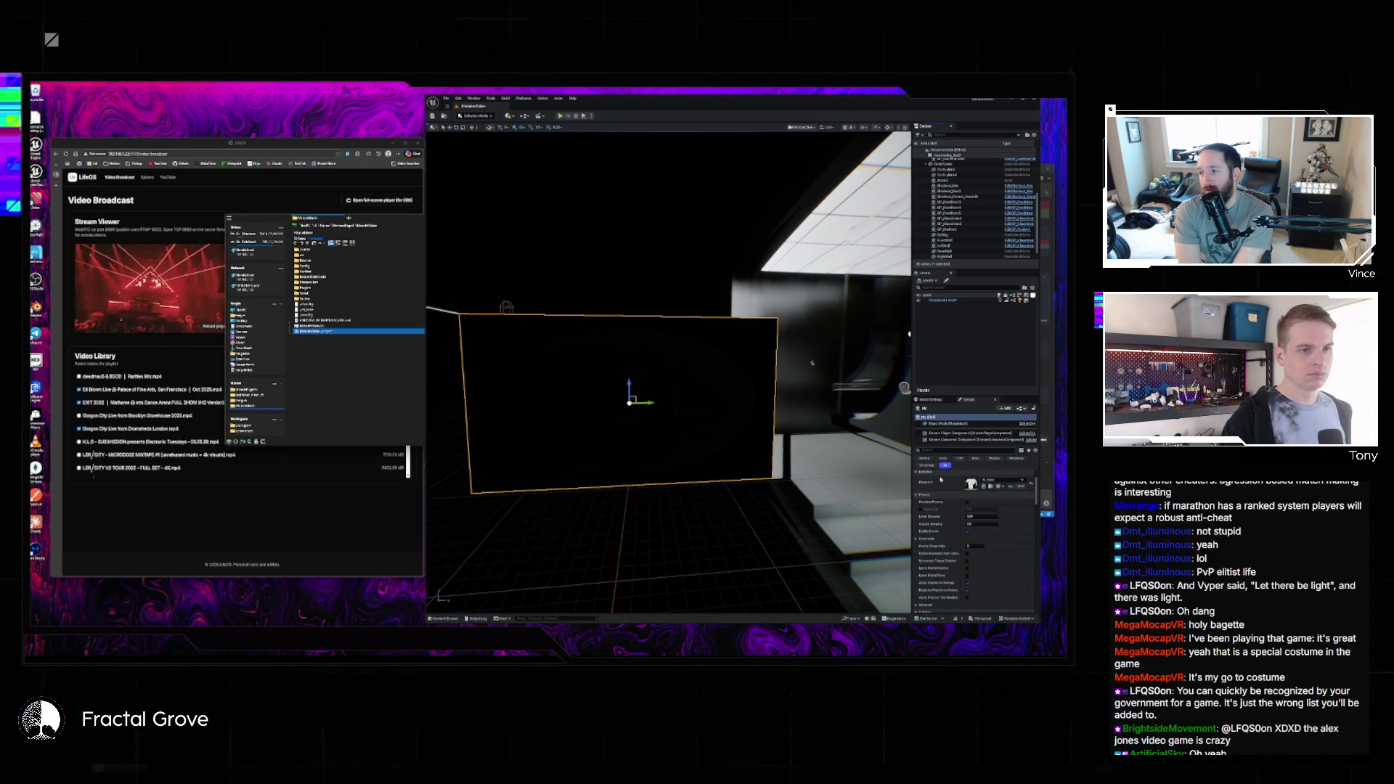
type("right")
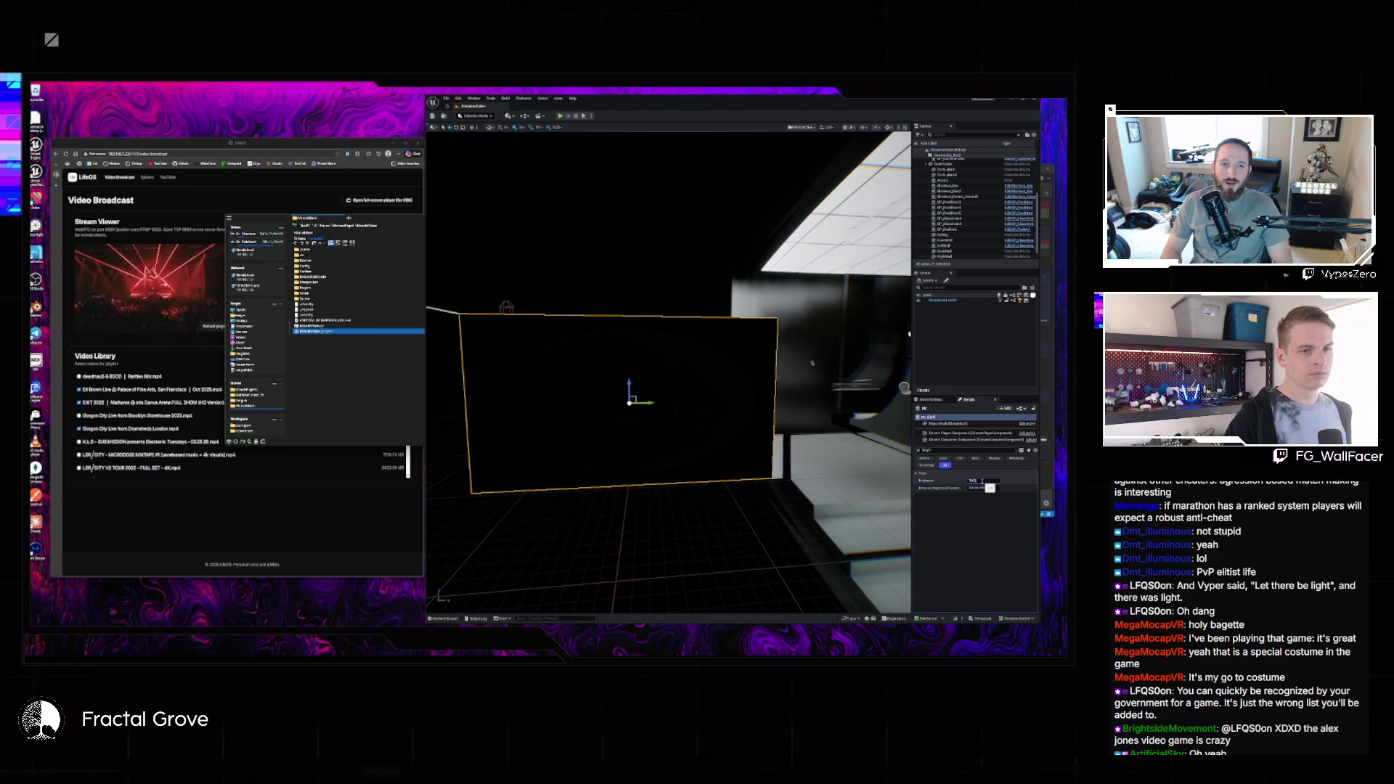
- Play despite the compile error, fly around the black screen panel, stop, and show the content browser
left_click(582, 117)
left_click(601, 384)
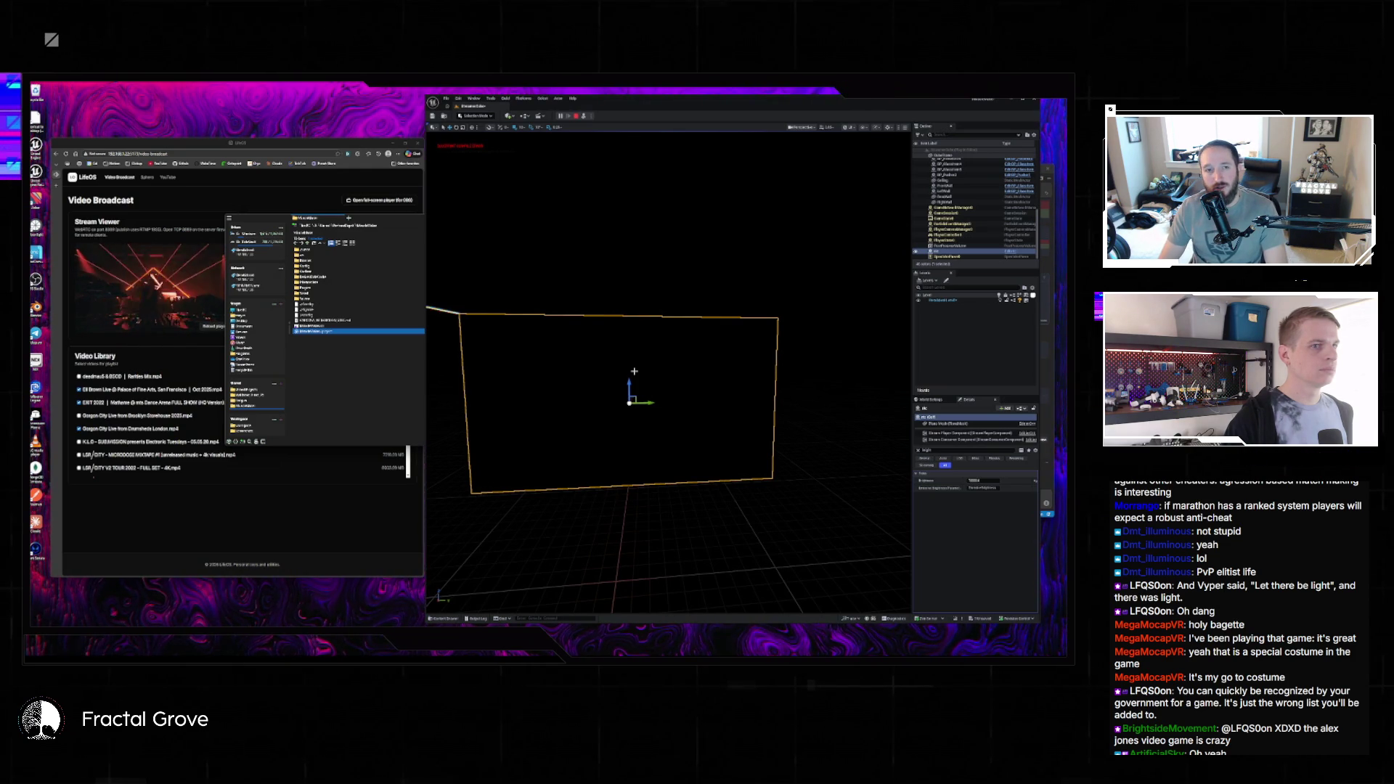
key("w")
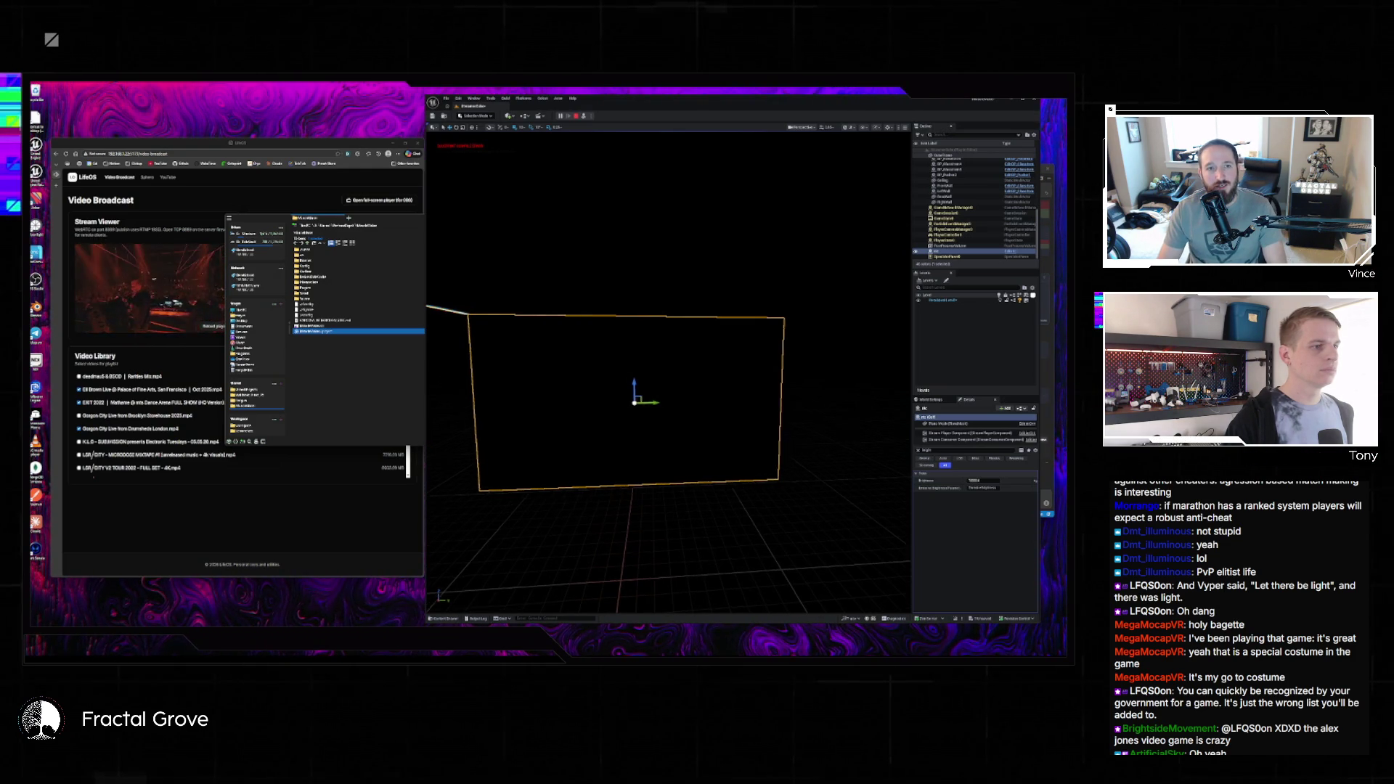
key("a")
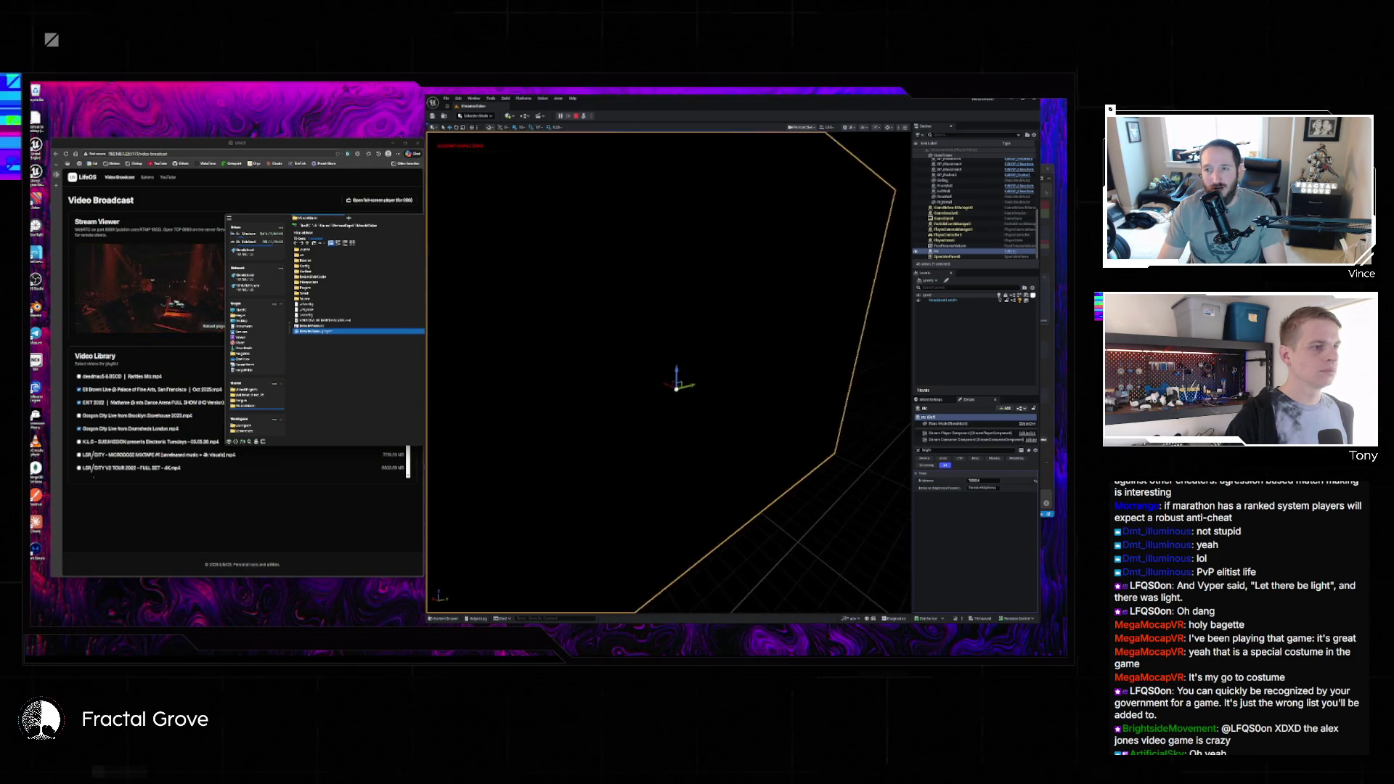
key("s")
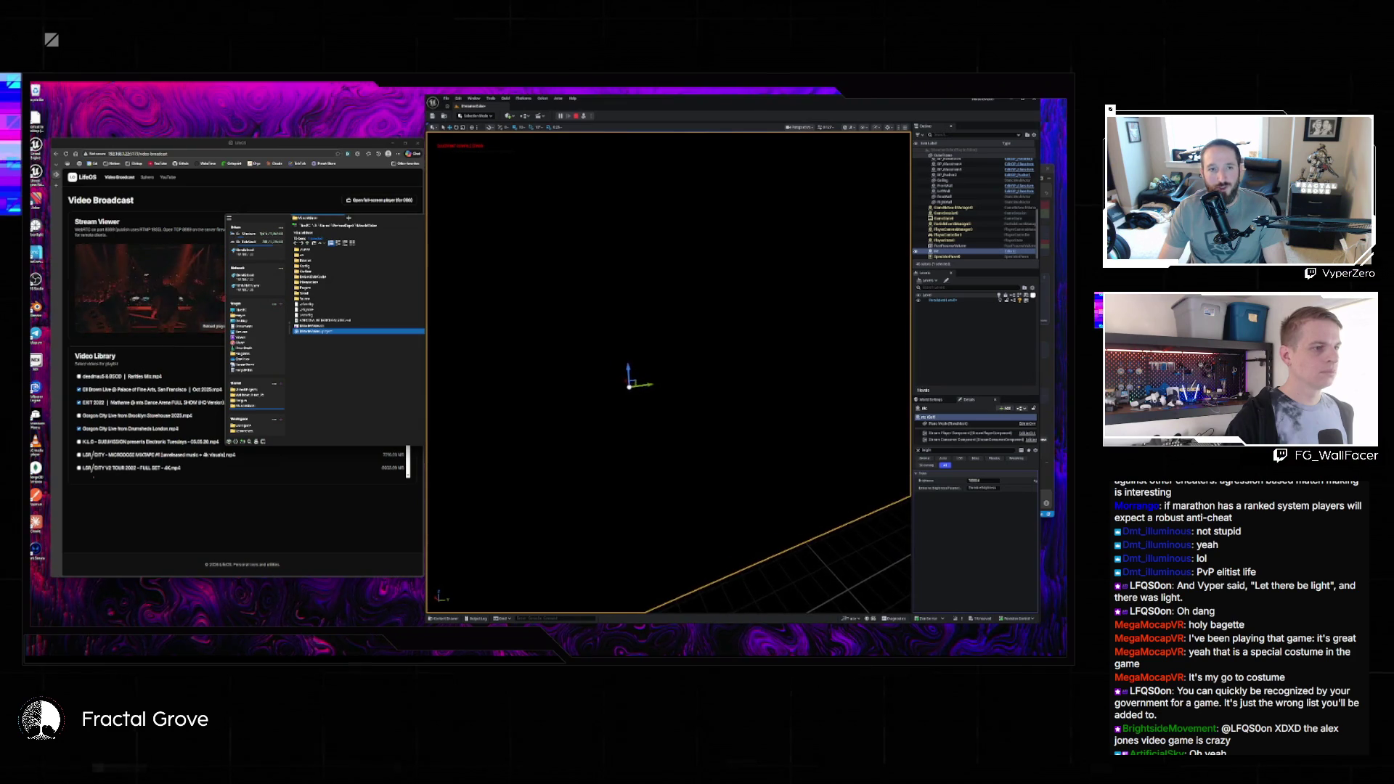
key("Escape")
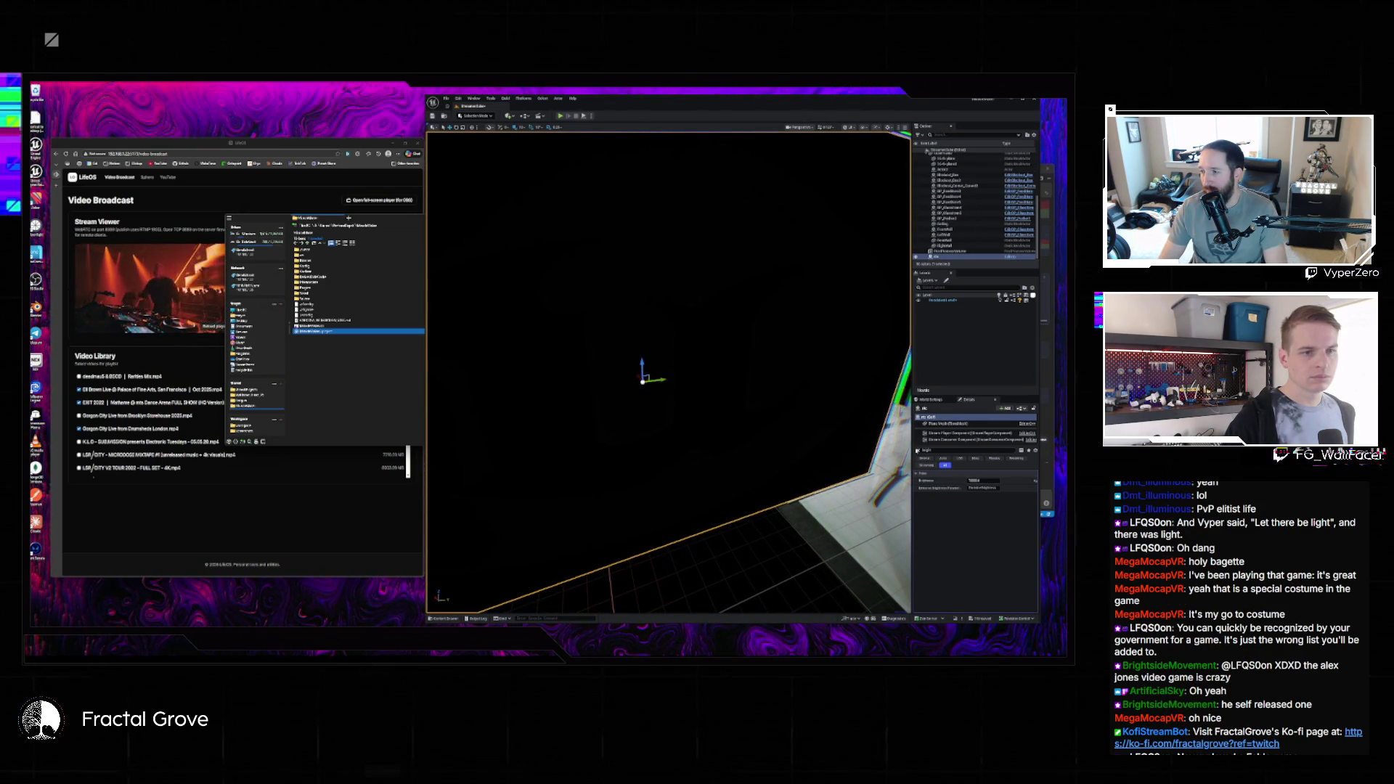
left_click(991, 548)
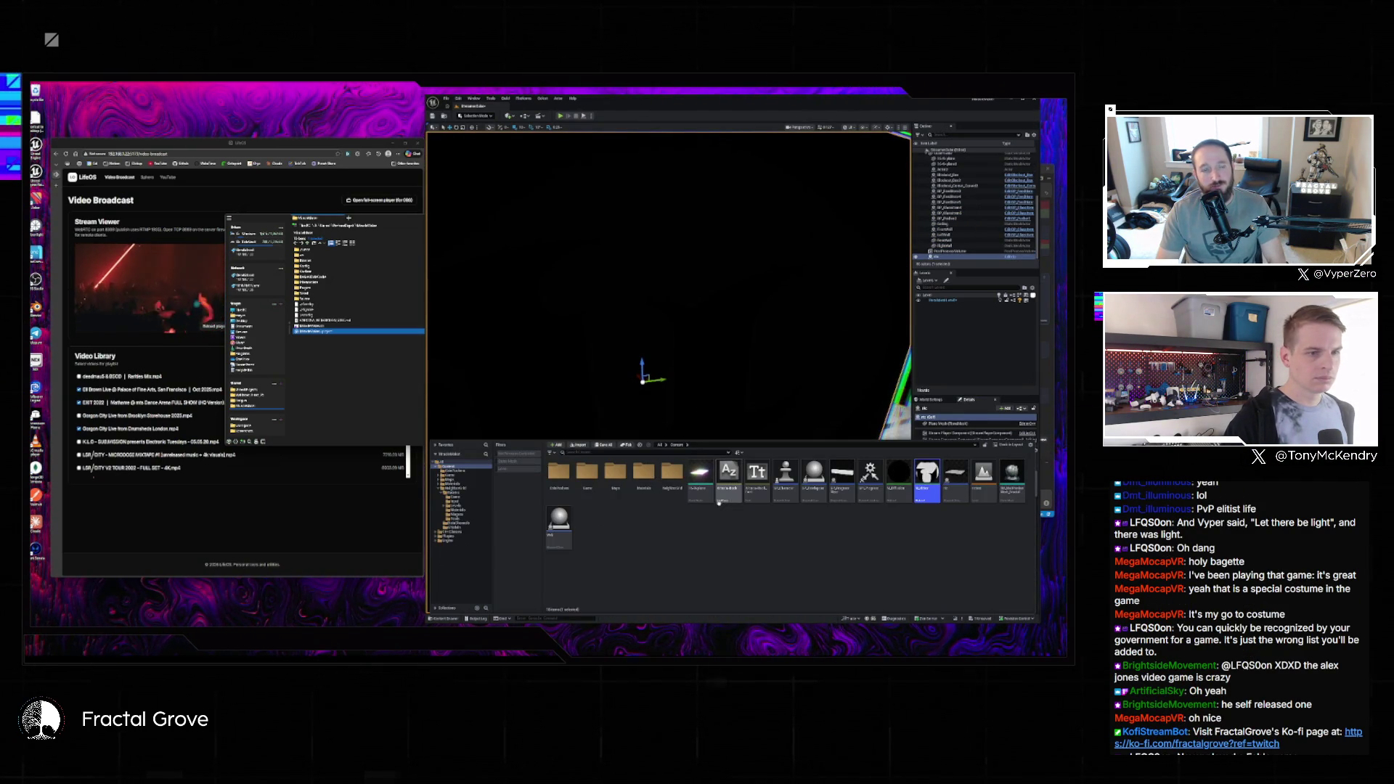
- Open M_Video and add a Multiply node off the texture's colour output
double_click(927, 489)
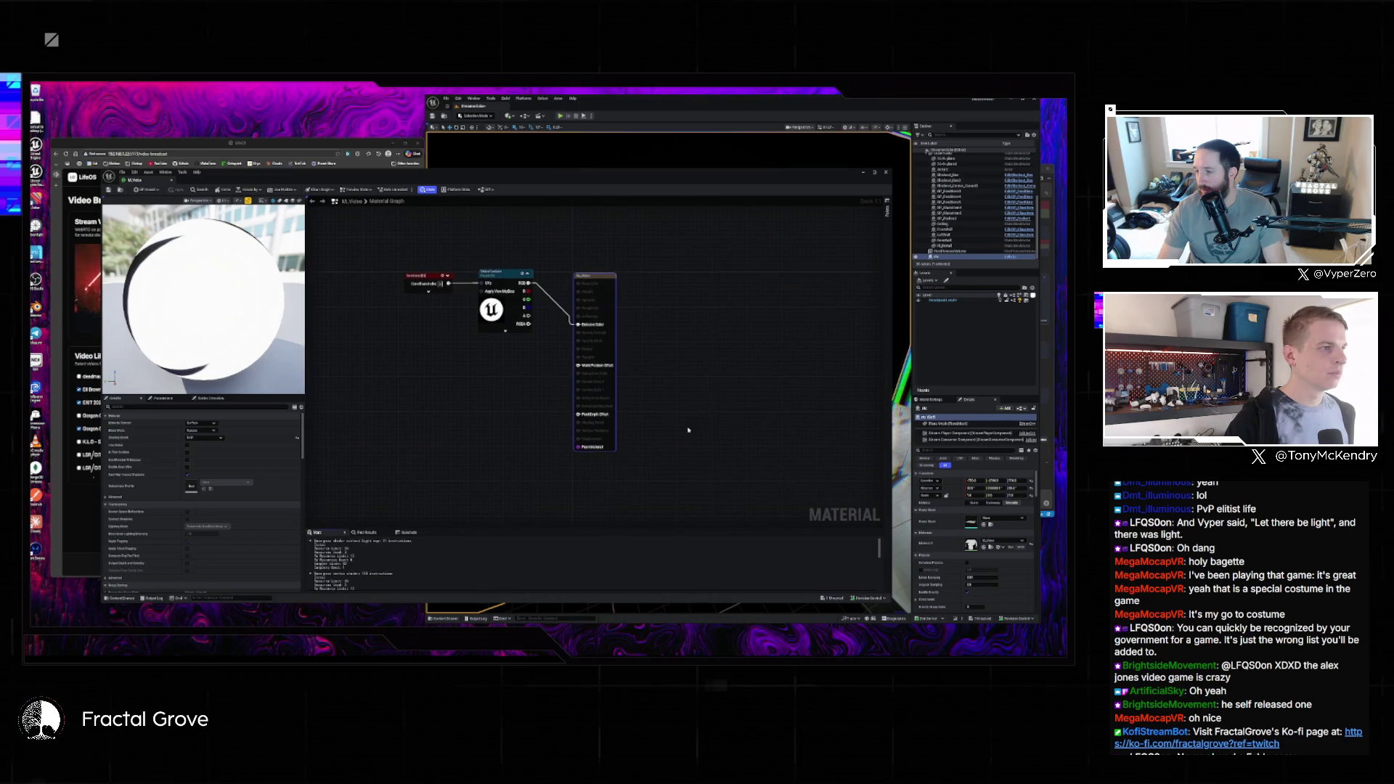
mouse_move(528, 283)
left_mouse_down()
mouse_move(559, 371)
mouse_move(506, 401)
left_mouse_up()
type("multiply")
key("Return")
left_click(479, 398)
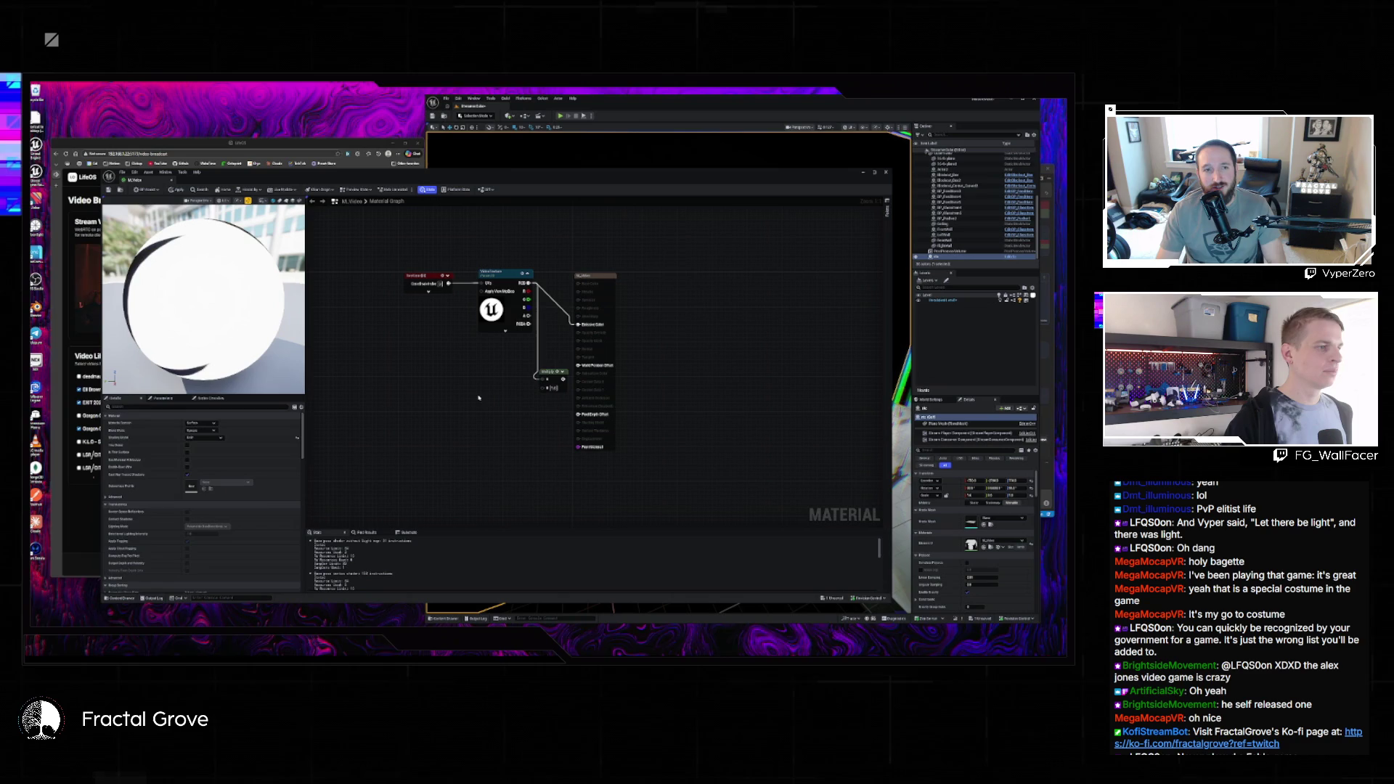
- Feed a Brightness scalar parameter of 100 into the Multiply, then apply, check out and close the material
left_click(475, 400)
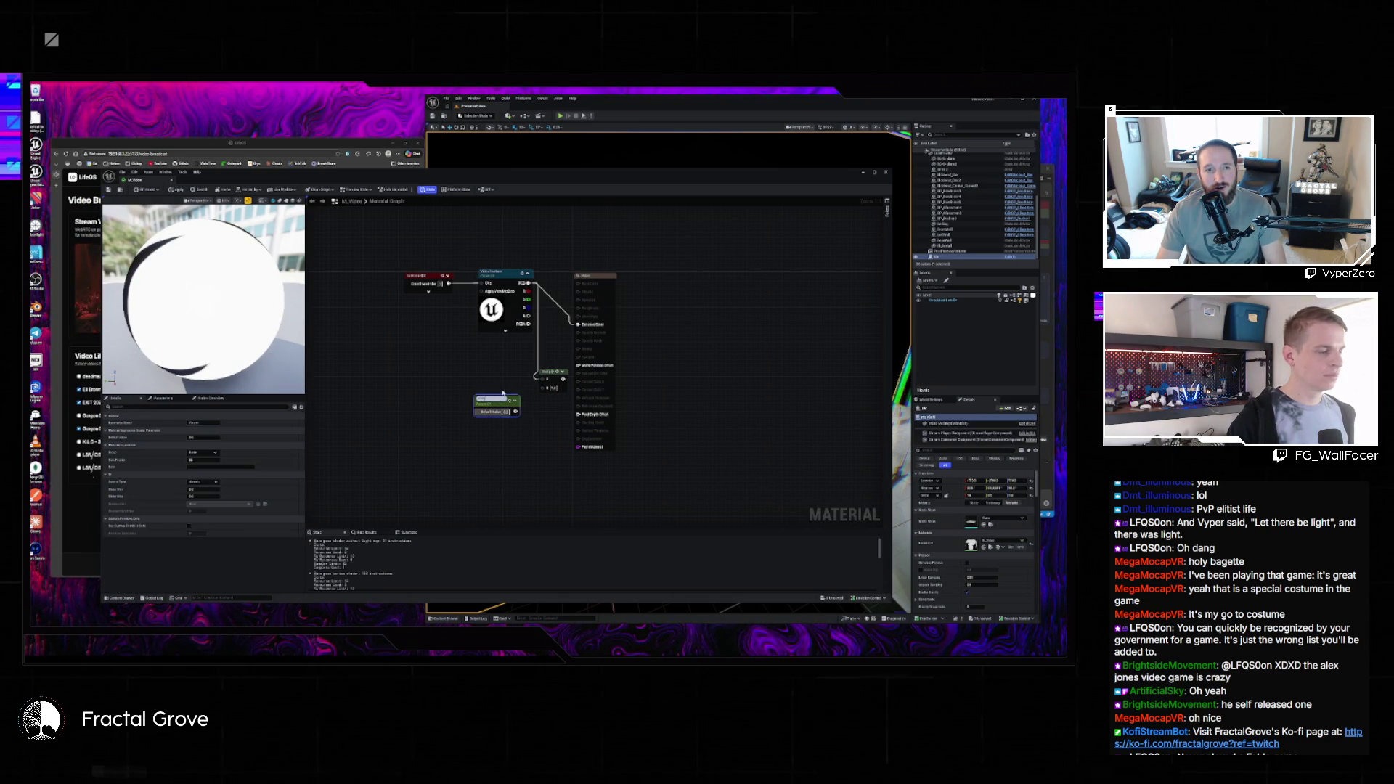
type("Brightness")
key("Return")
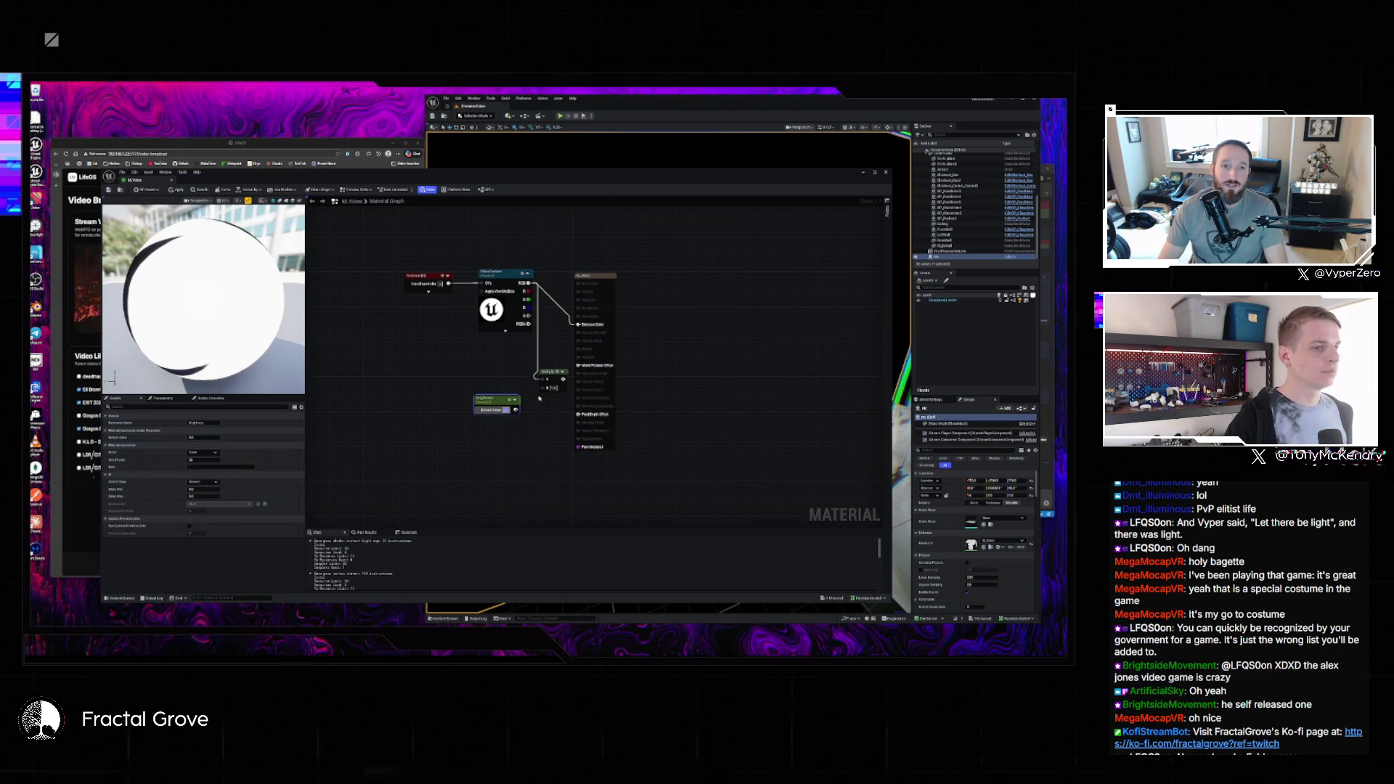
type("100")
key("Return")
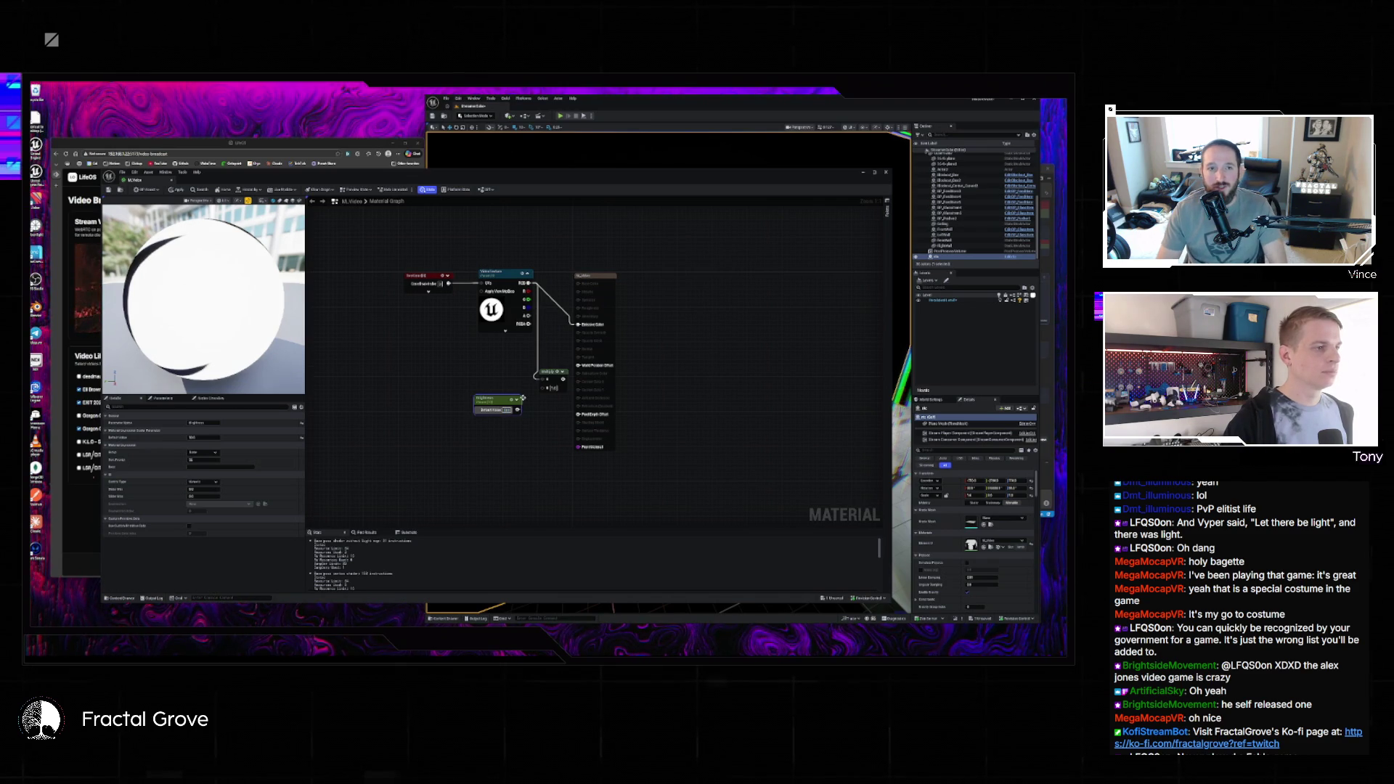
left_click_drag(517, 409, 578, 325)
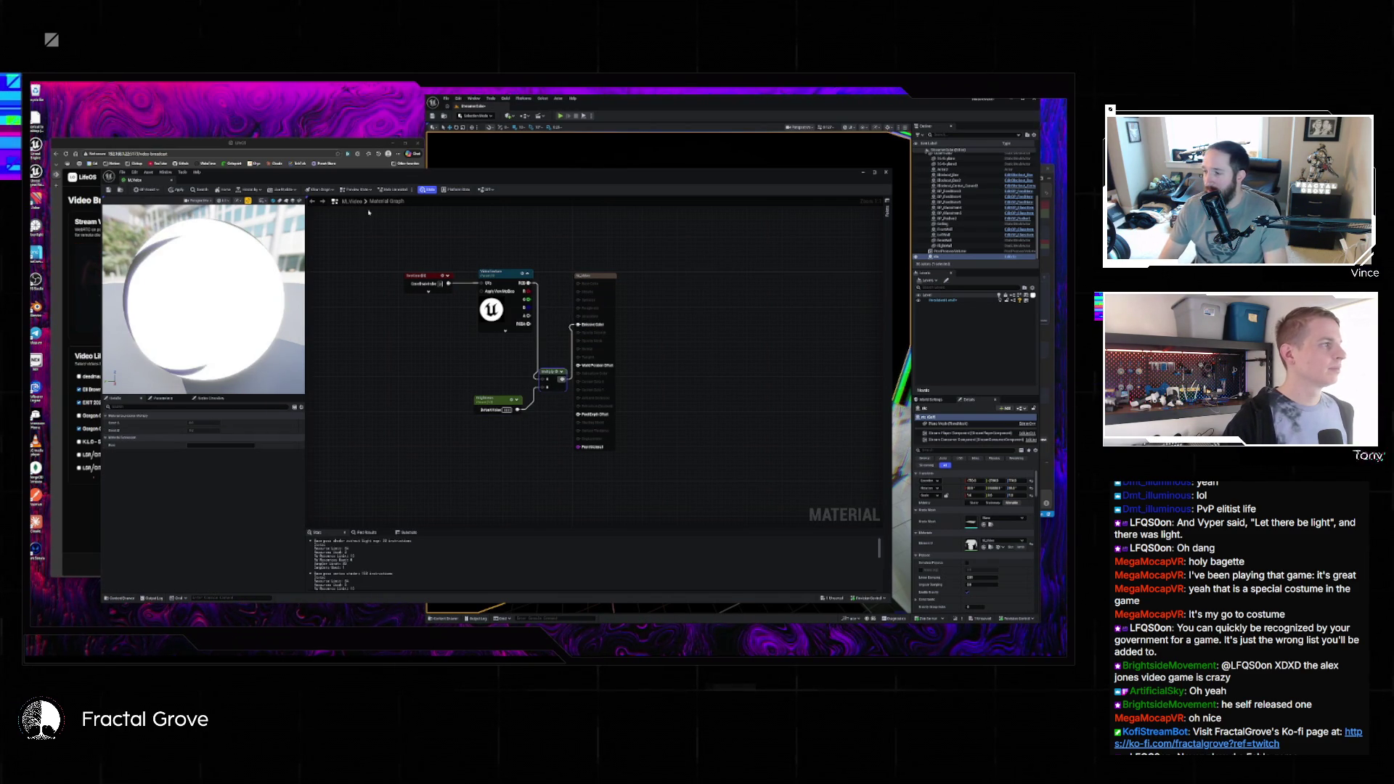
left_click(175, 188)
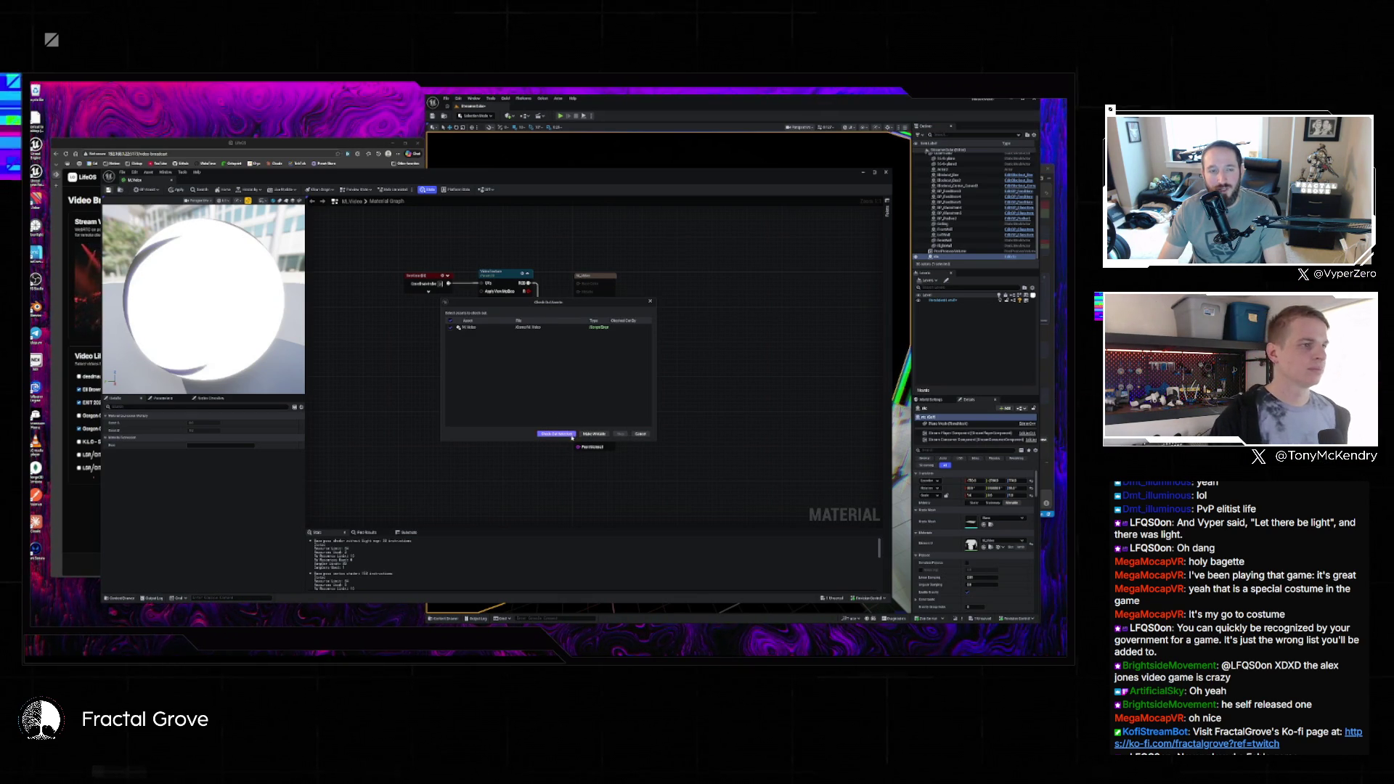
left_click(556, 434)
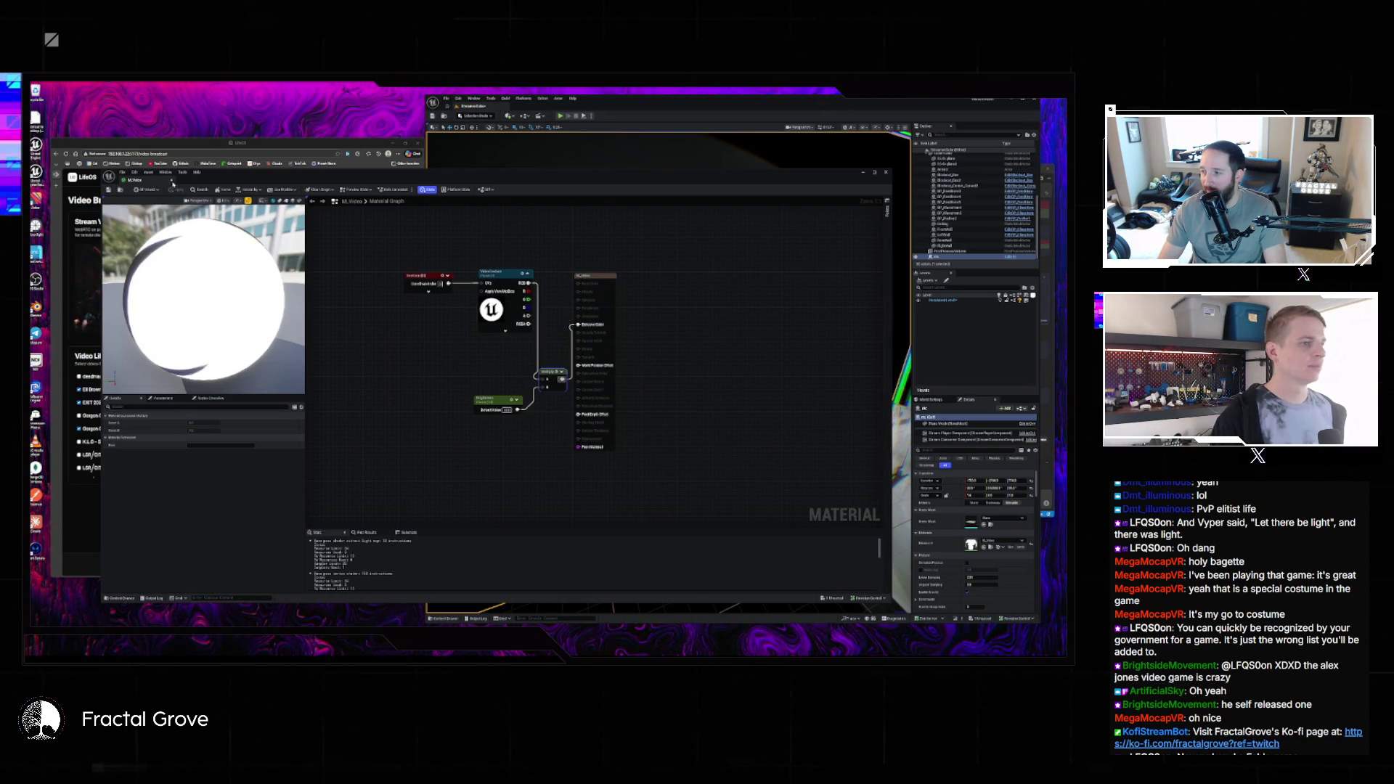
key("ctrl+w")
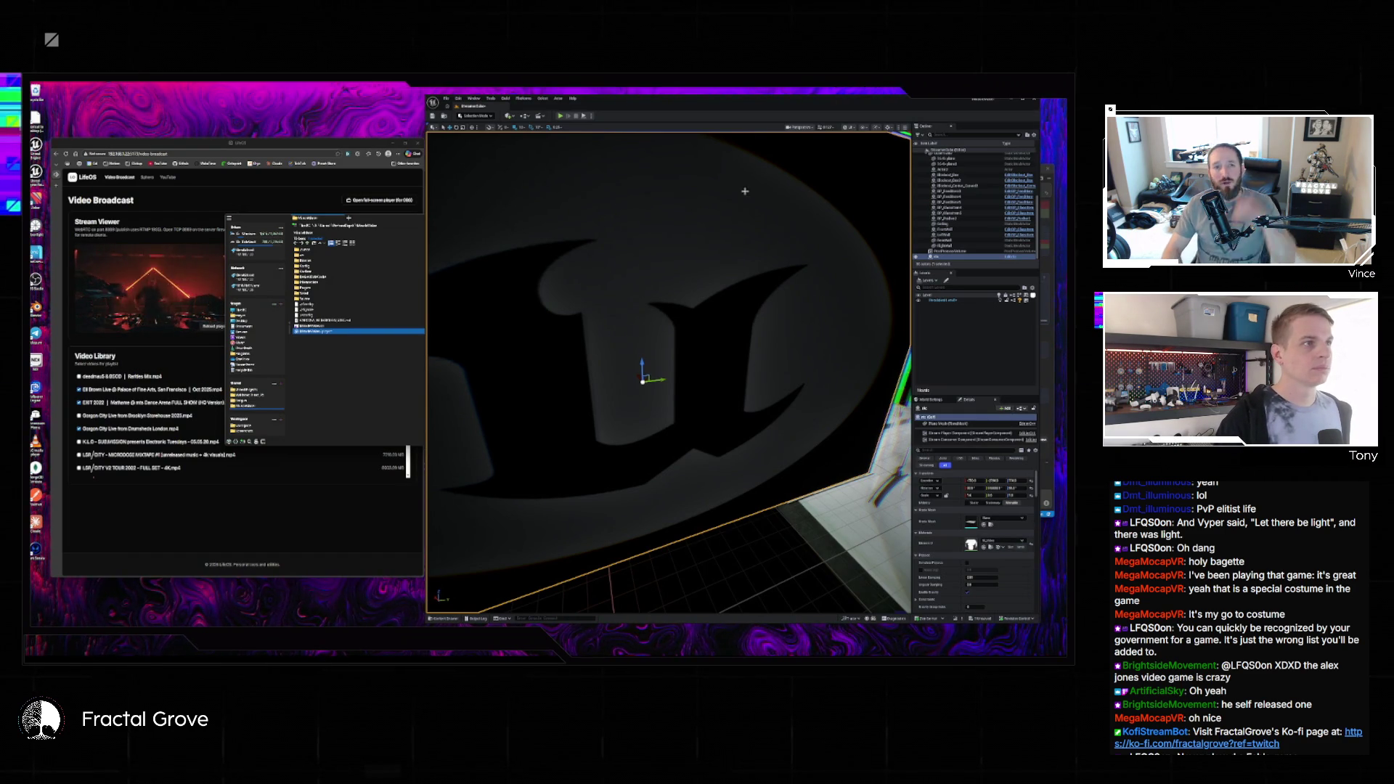
- Change the screen's Exterior Brightness Param value in Details and start Play-In-Editor with Alt+P
scroll(1004, 578, "down", 6)
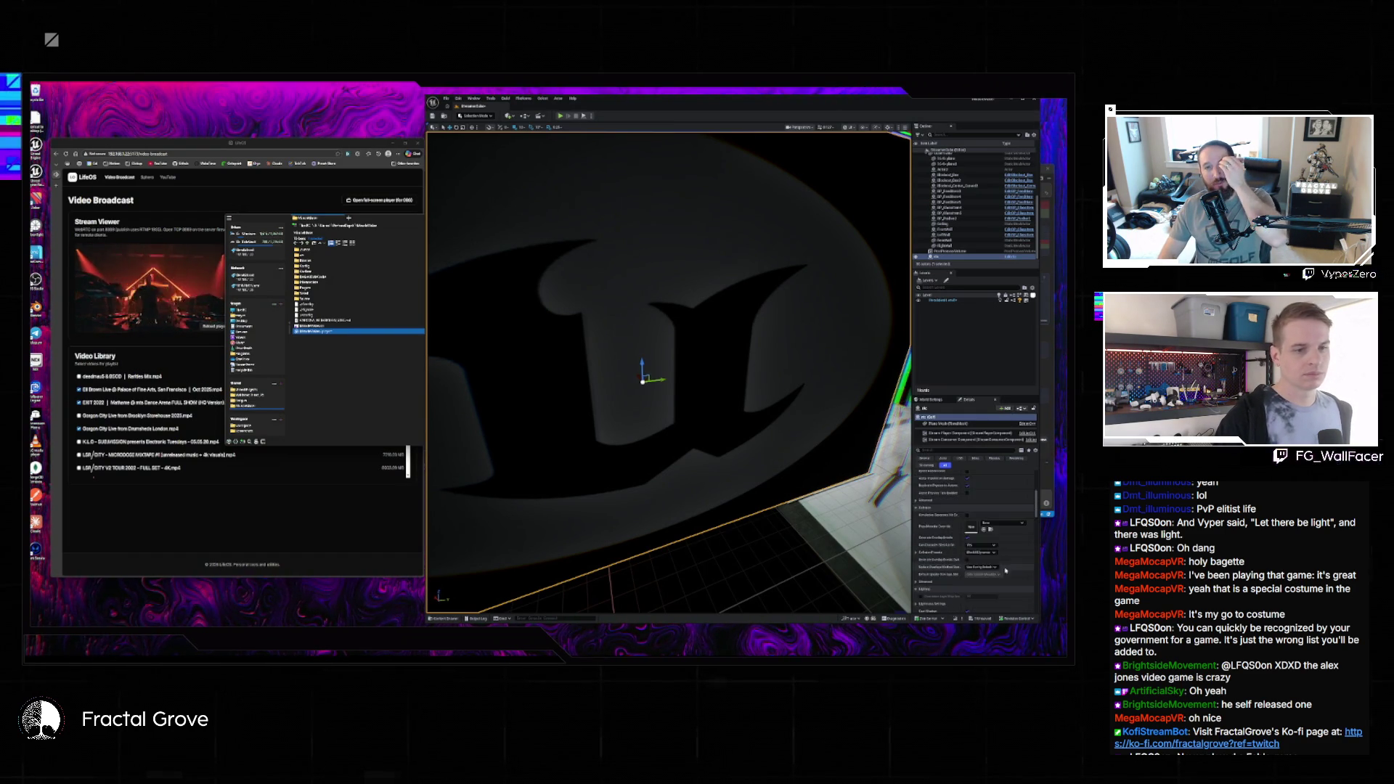
scroll(1004, 578, "down", 8)
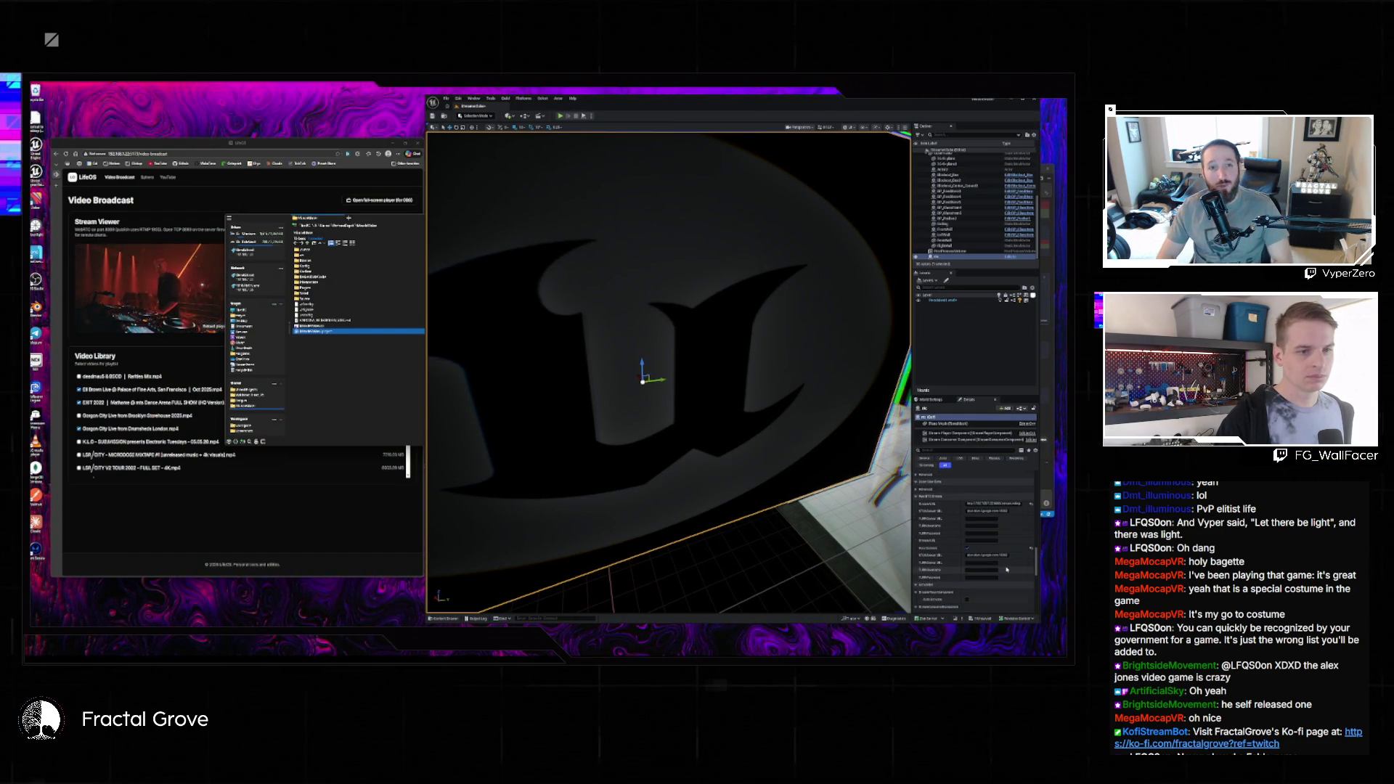
scroll(1007, 572, "down", 1)
left_click(983, 521)
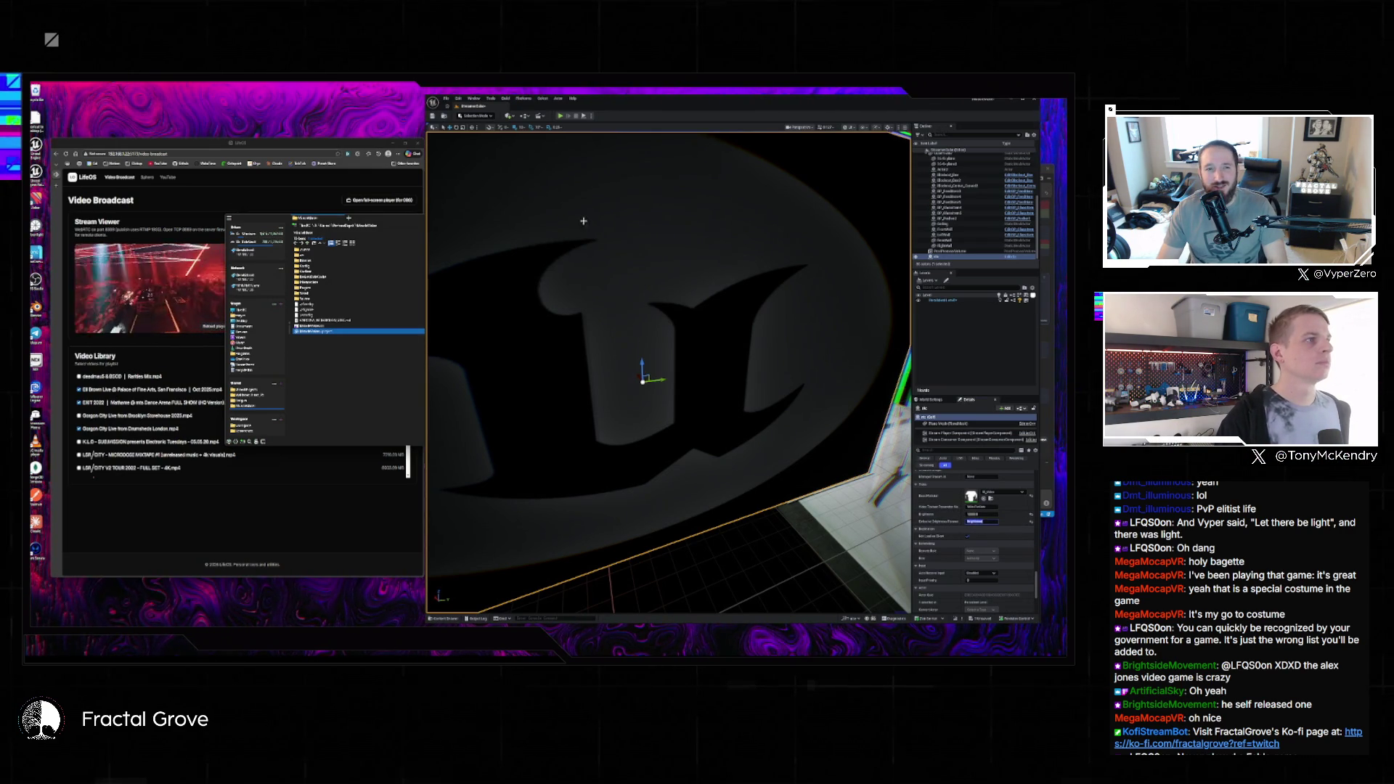
key("Return")
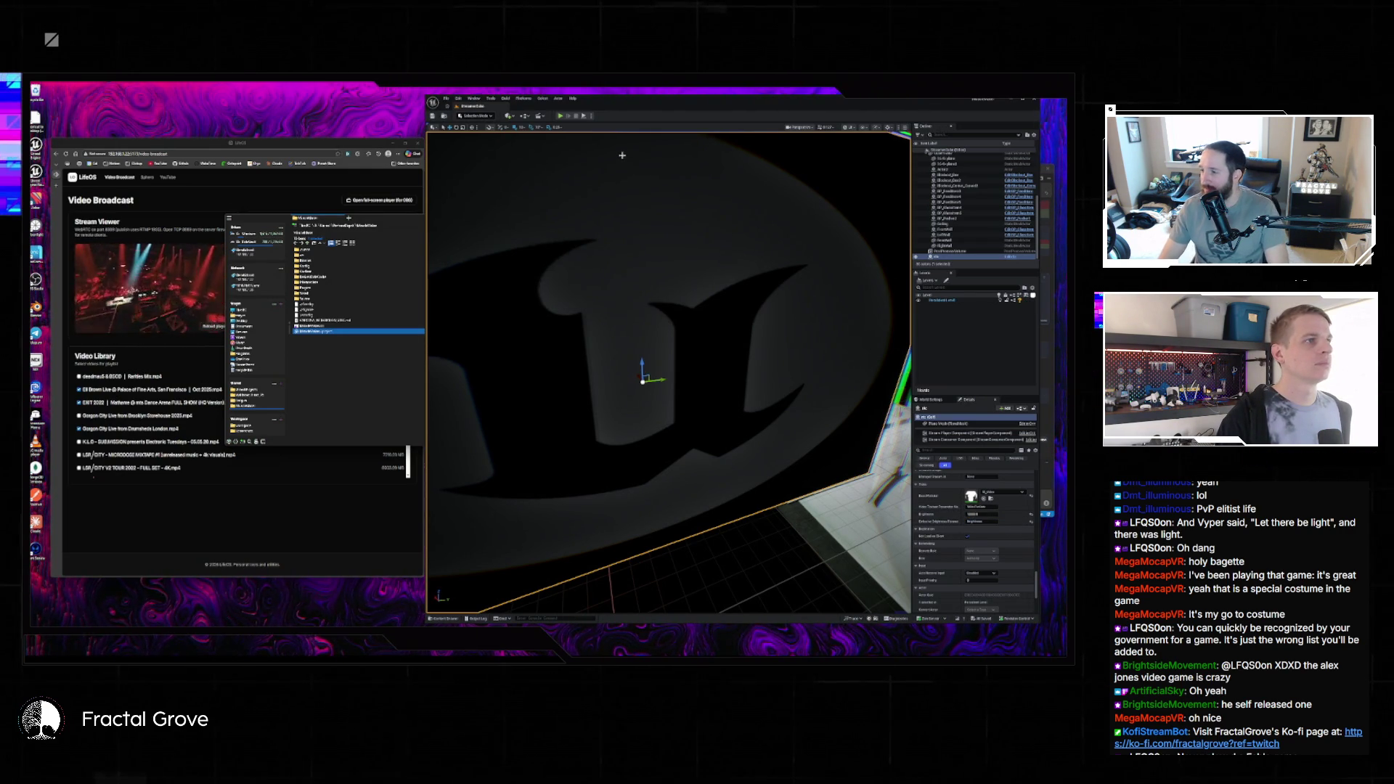
key("alt+p")
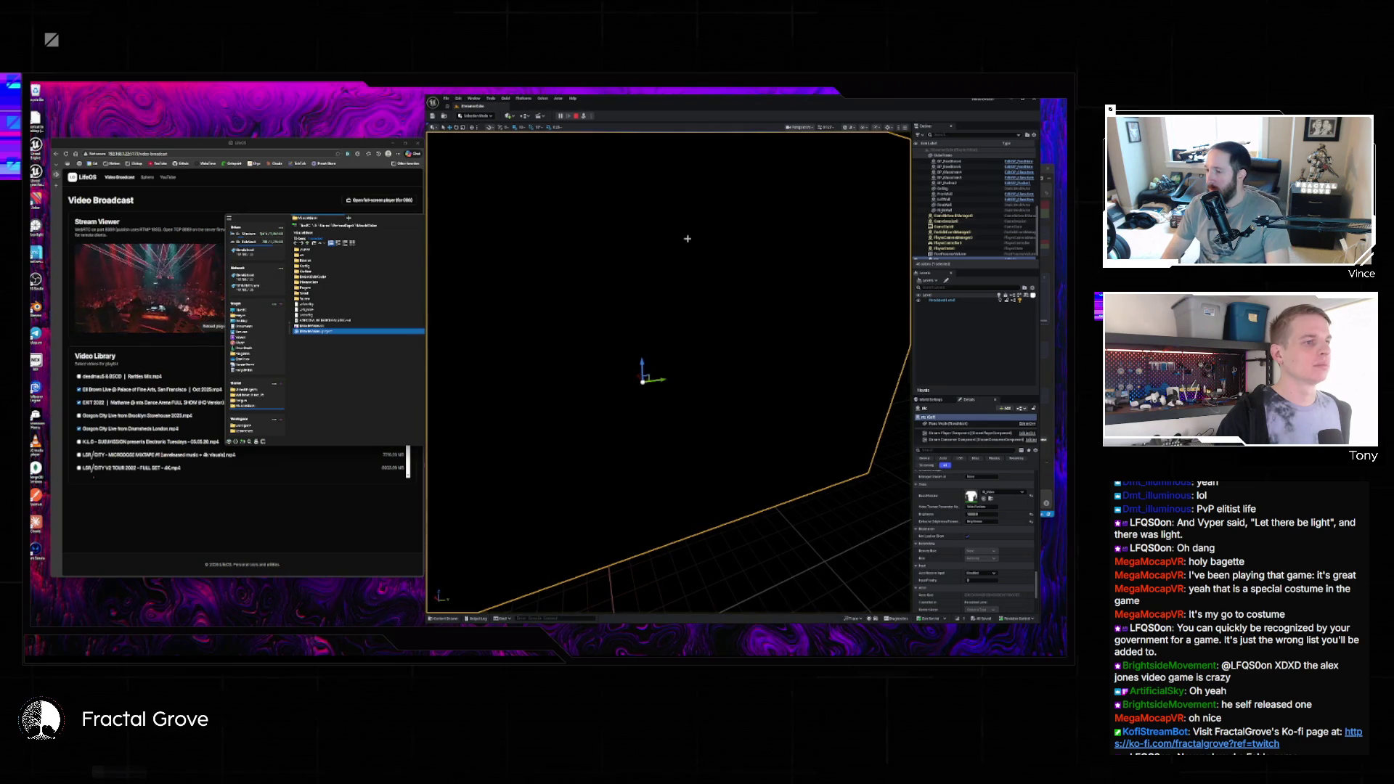
- Check the concert video on the screen, stop playing, and fly the view toward the colour-grid wall
scroll(668, 371, "down", 5)
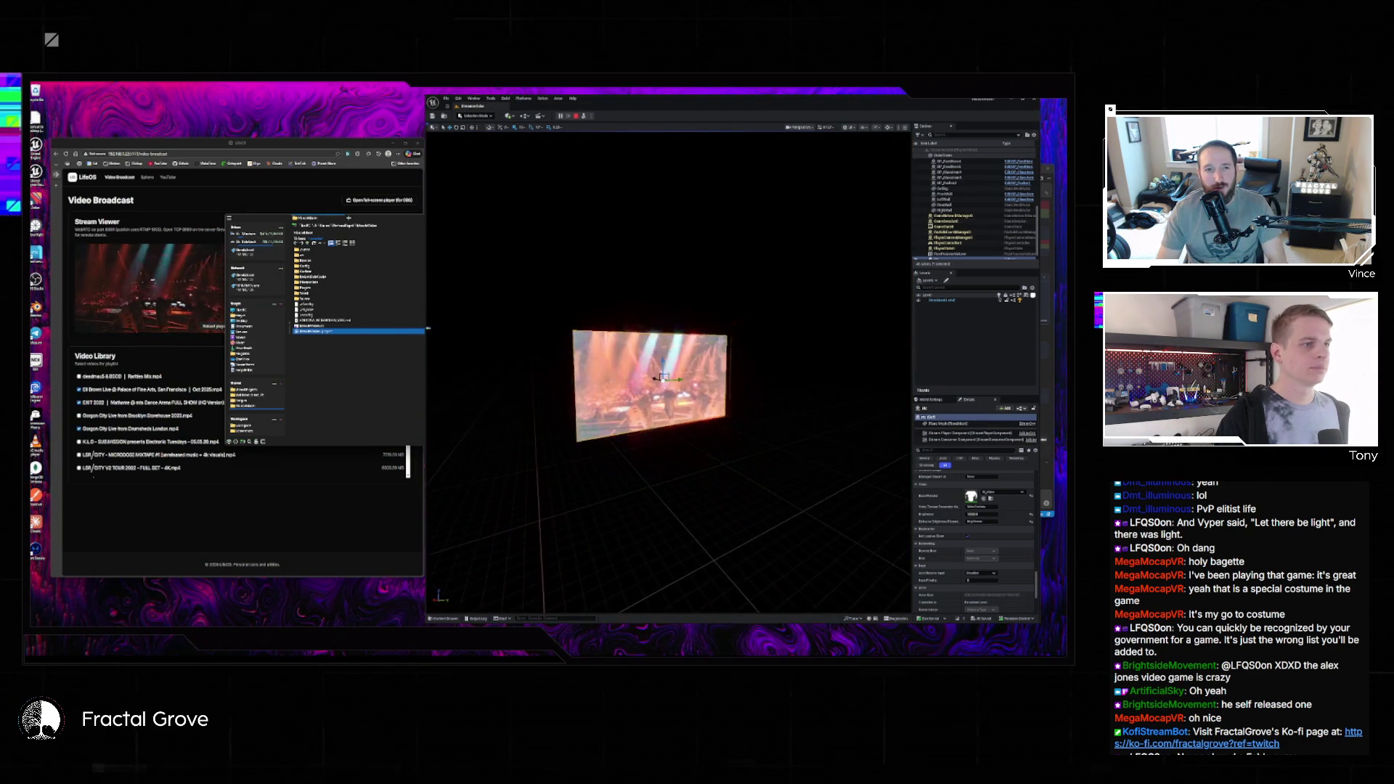
scroll(630, 184, "up", 5)
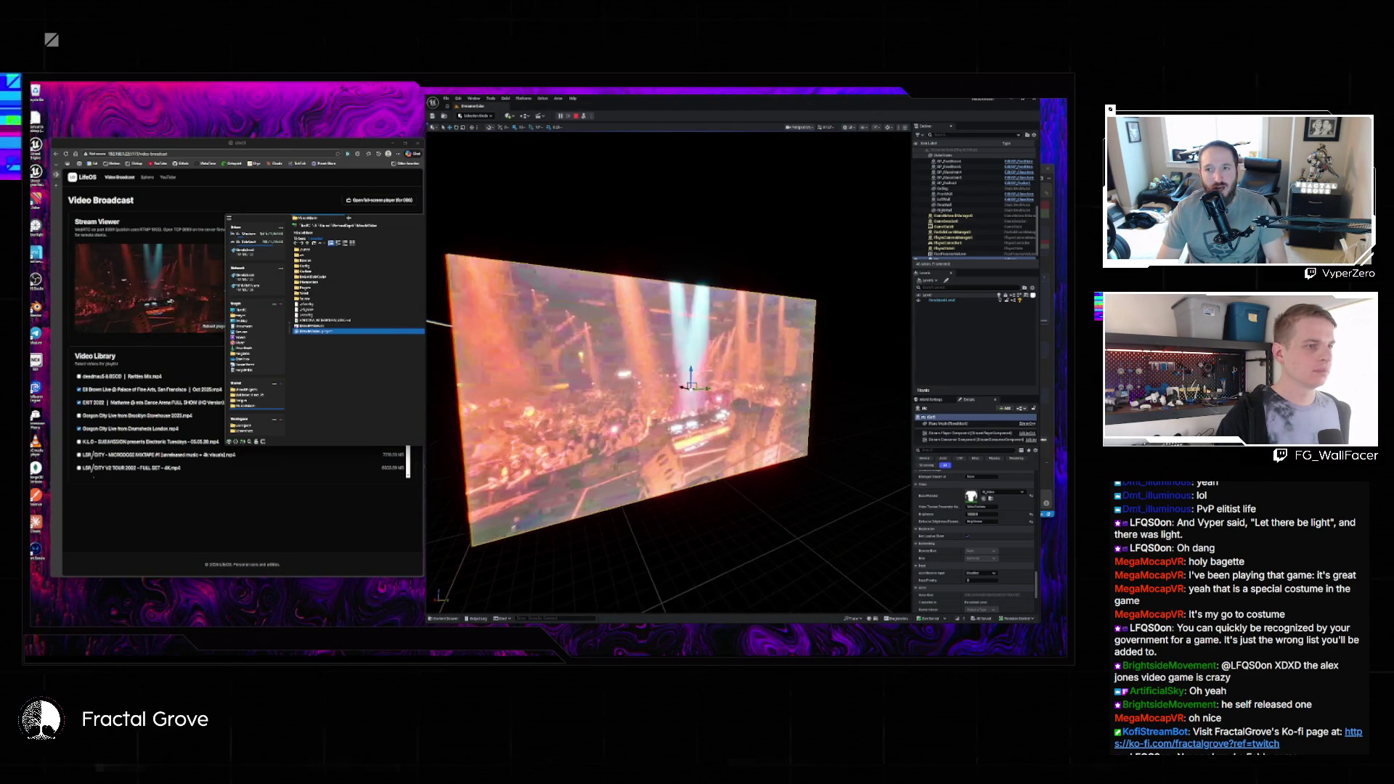
key("Escape")
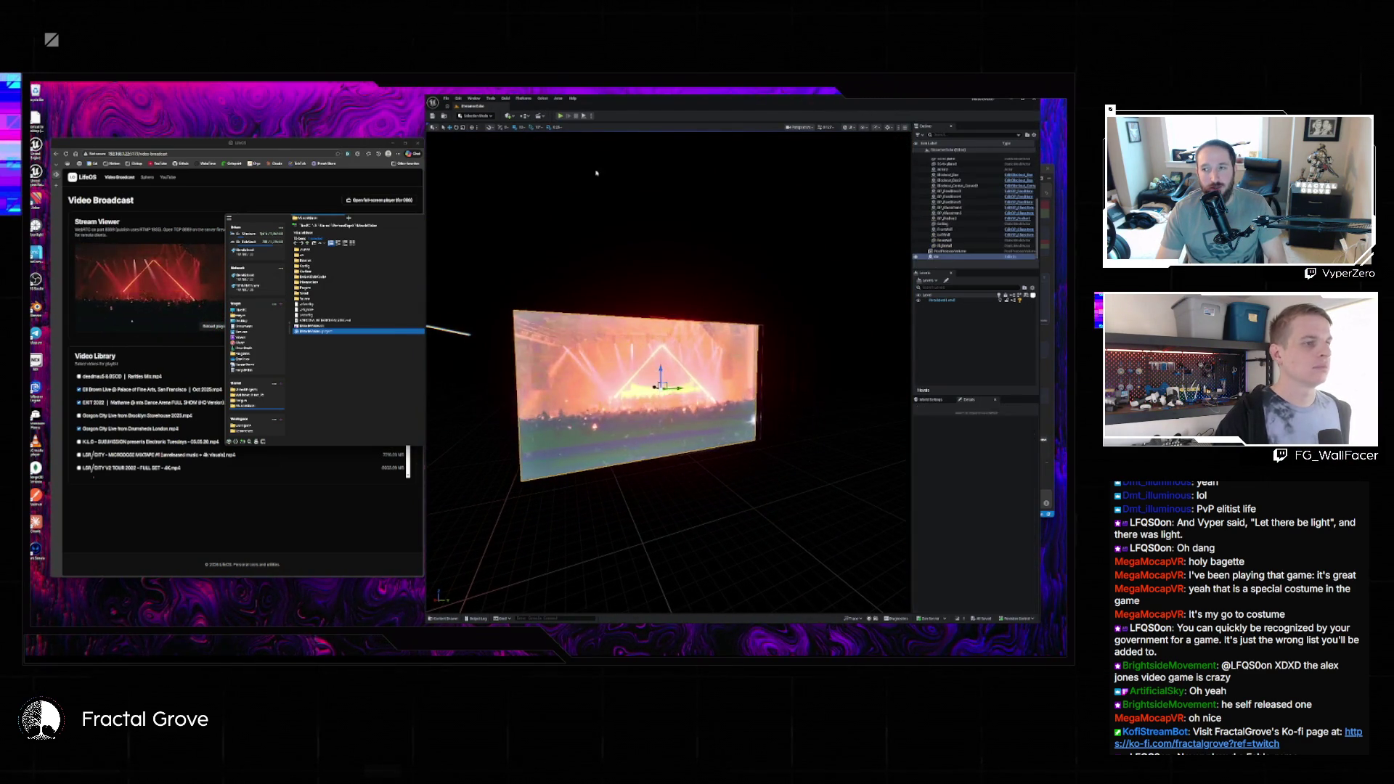
left_click_drag(653, 377, 715, 336)
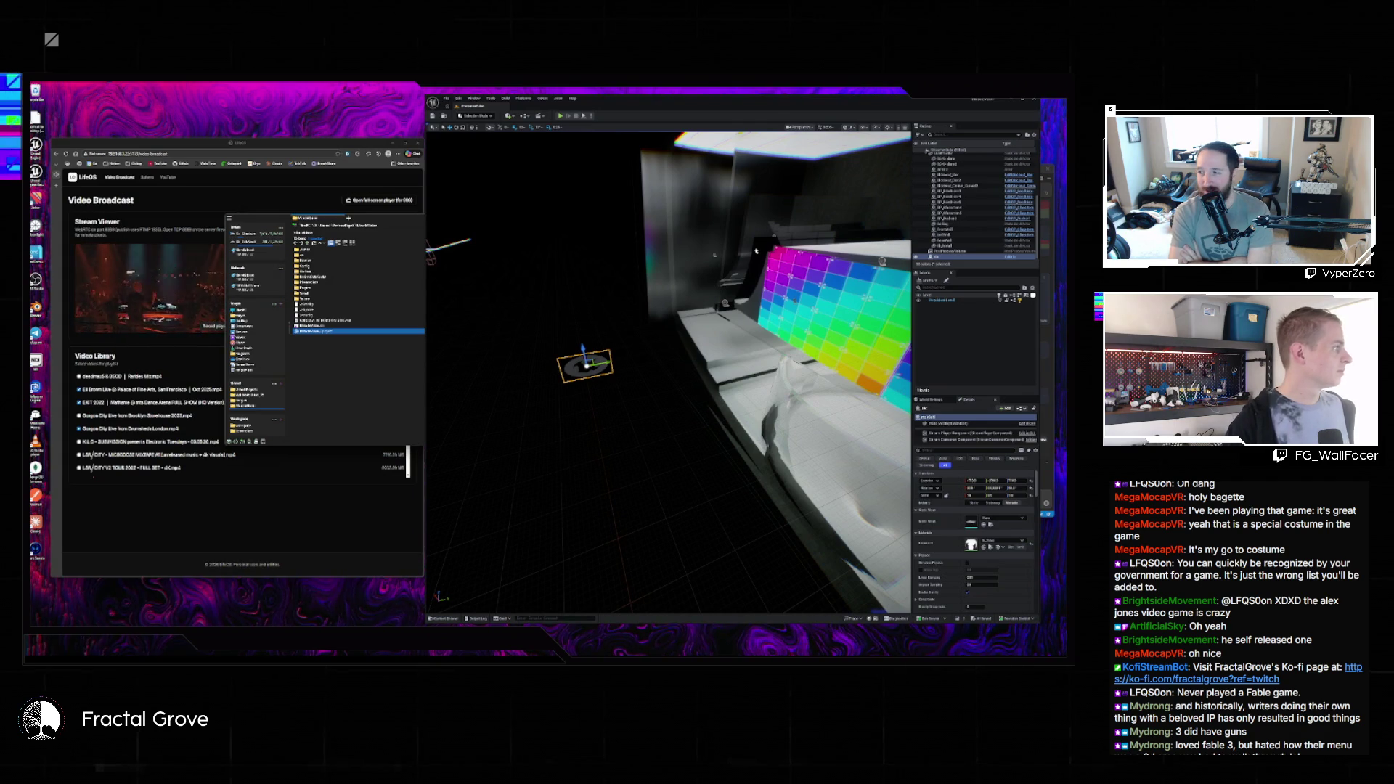
- Frame the screen and slide it left along the colour-grid wall
key("f")
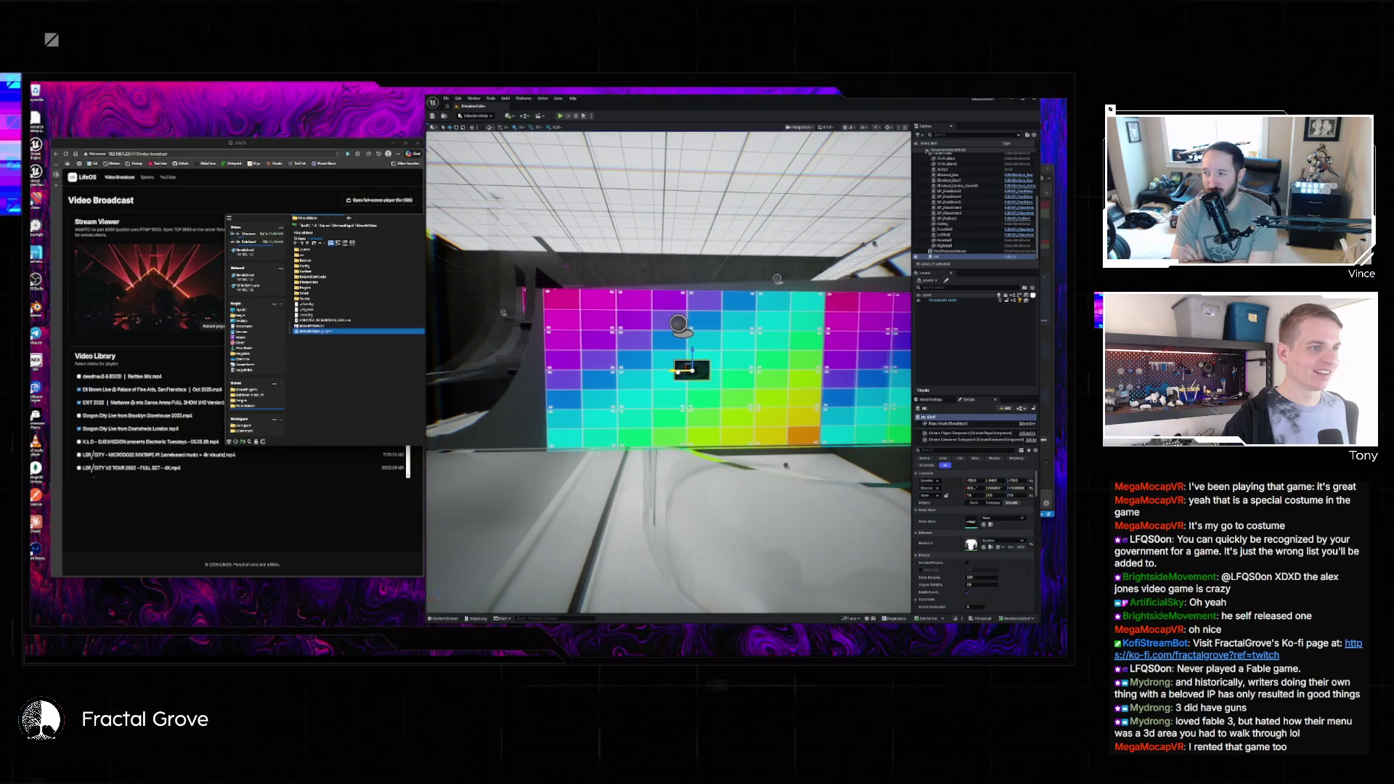
left_click_drag(690, 363, 559, 363)
left_click_drag(668, 396, 628, 397)
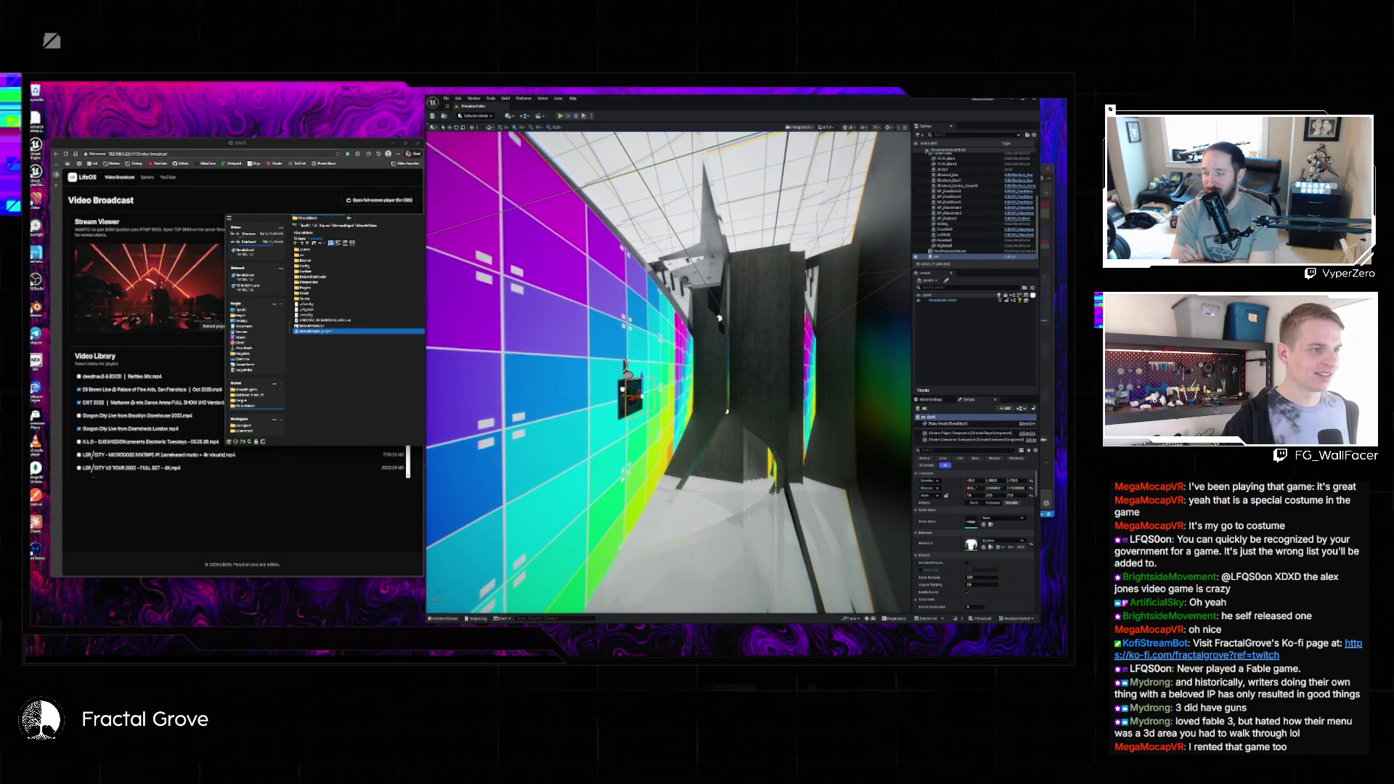
key("f")
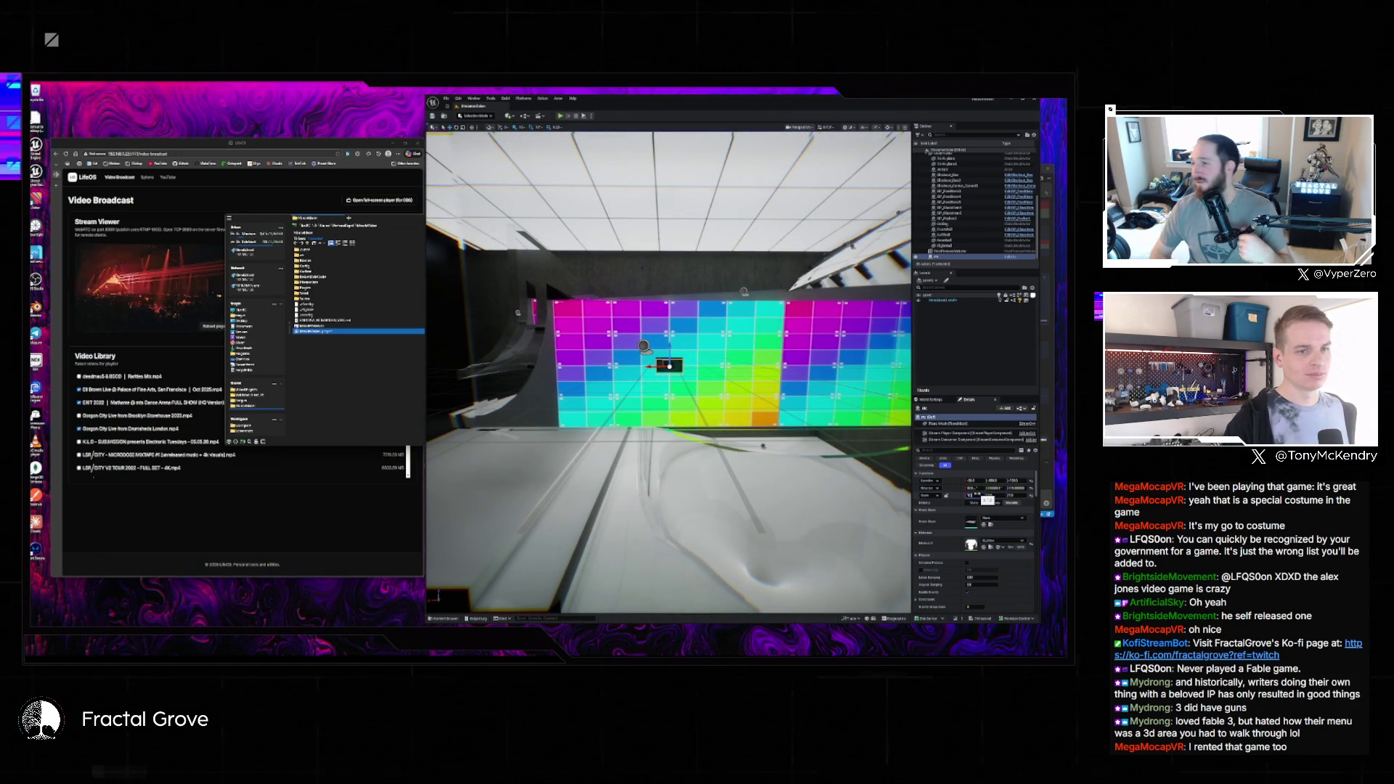
- Enter 1 in the screen's Scale fields to enlarge it over the wall, then play the level
type("1")
key("Tab")
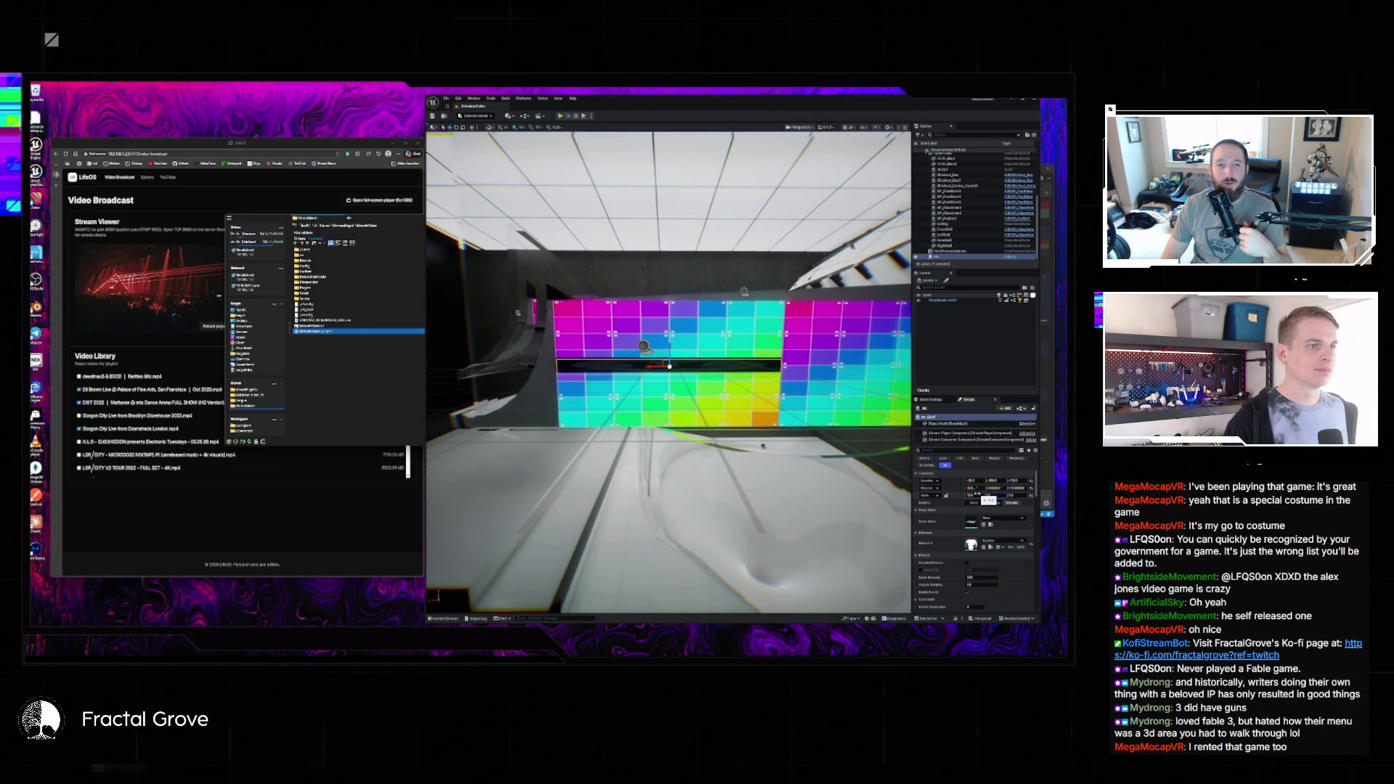
type("1")
key("Return")
scroll(668, 371, "down", 5)
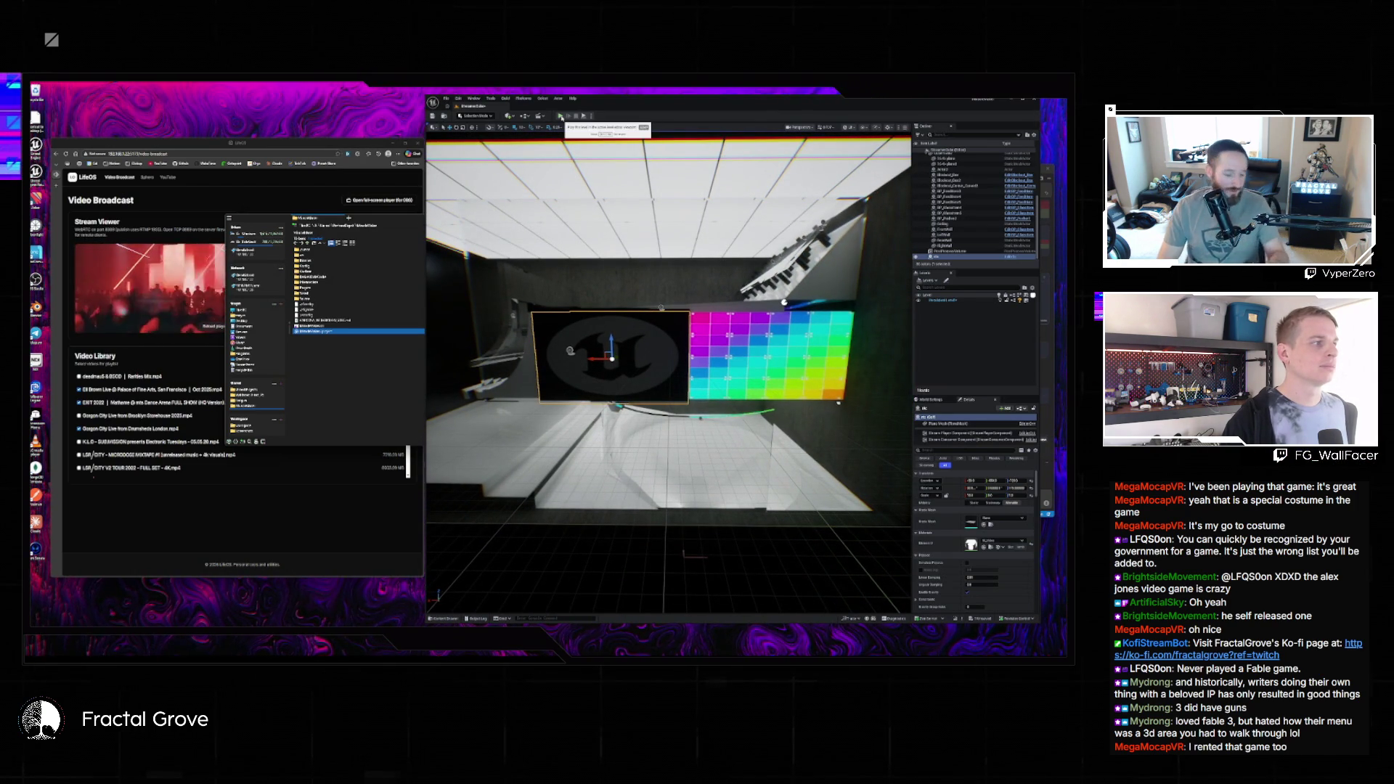
left_click(560, 117)
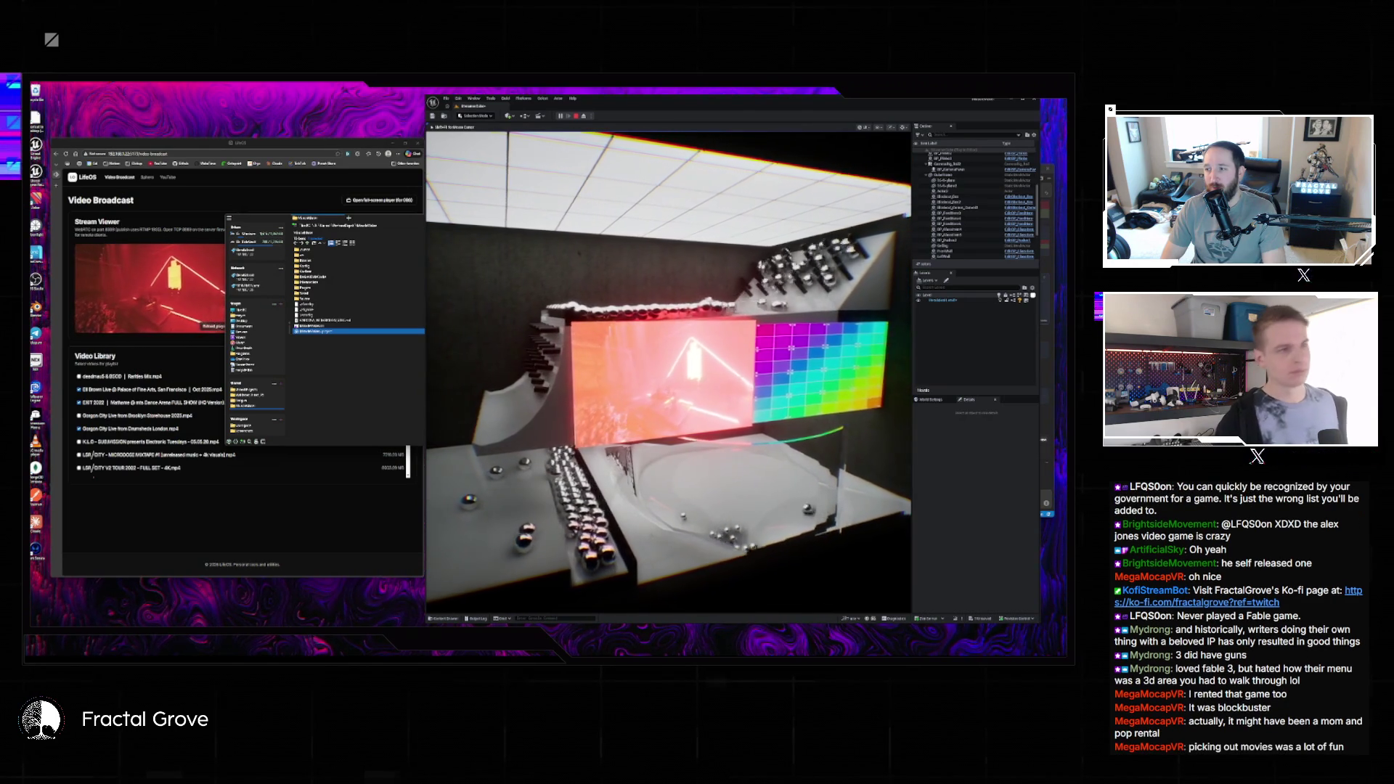
- Maximise the editor and hide its panels with F11 for a full-window view of the playing video
key("F11")
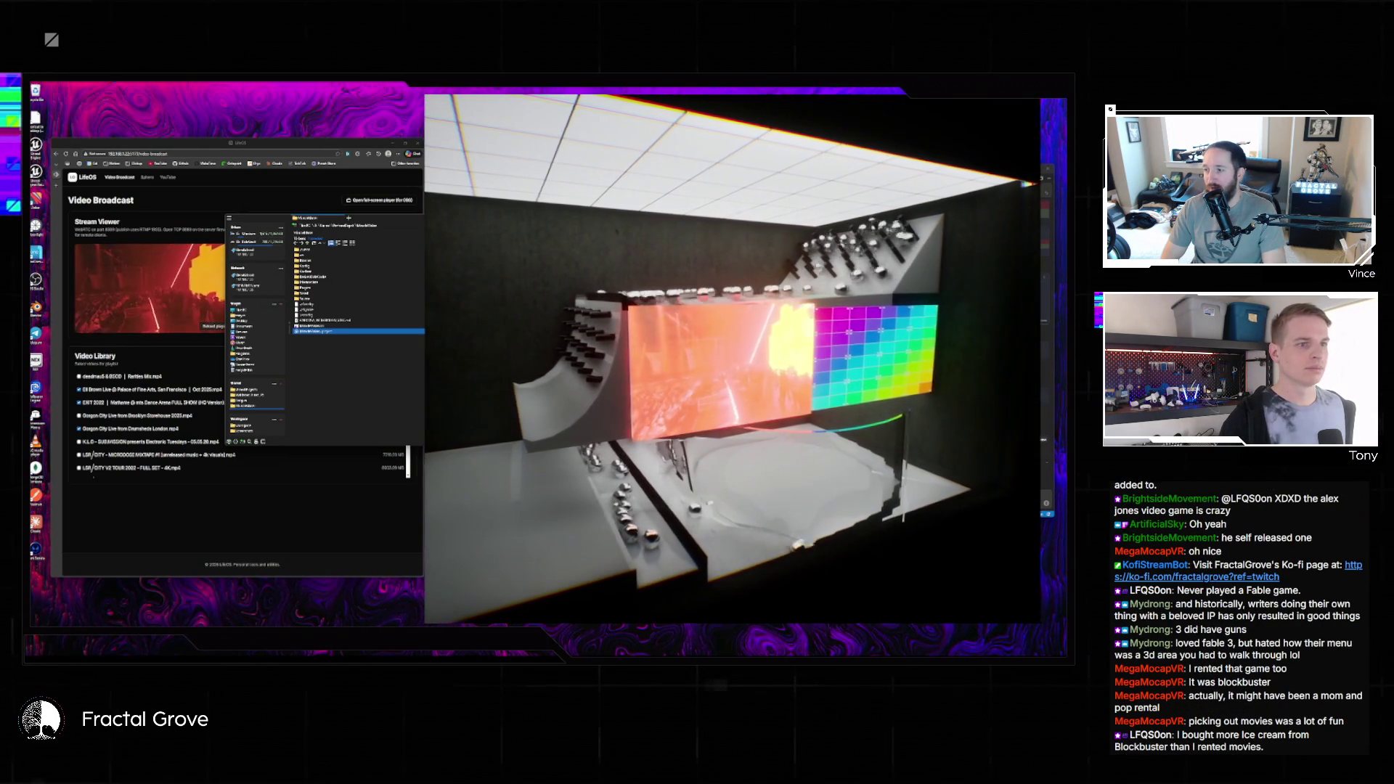
key("F11")
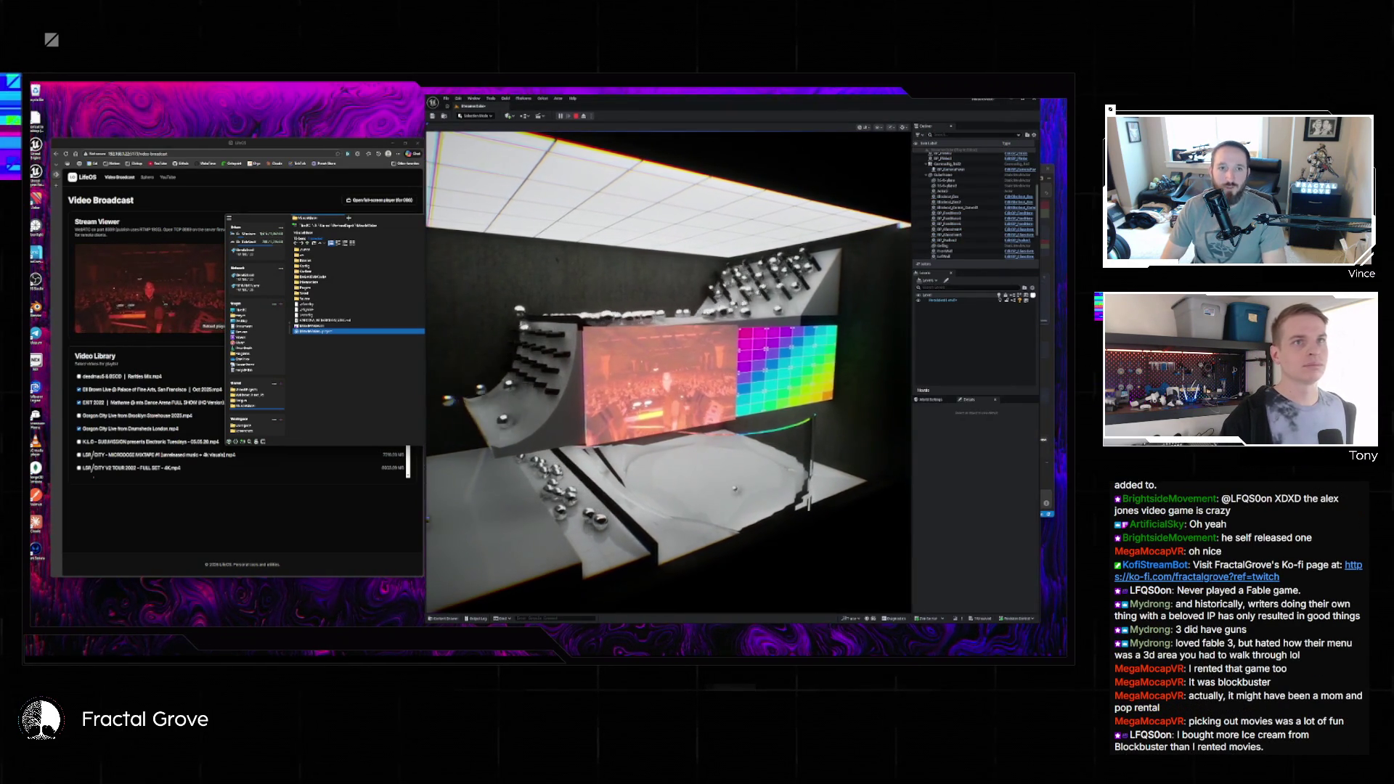
key("super+Up")
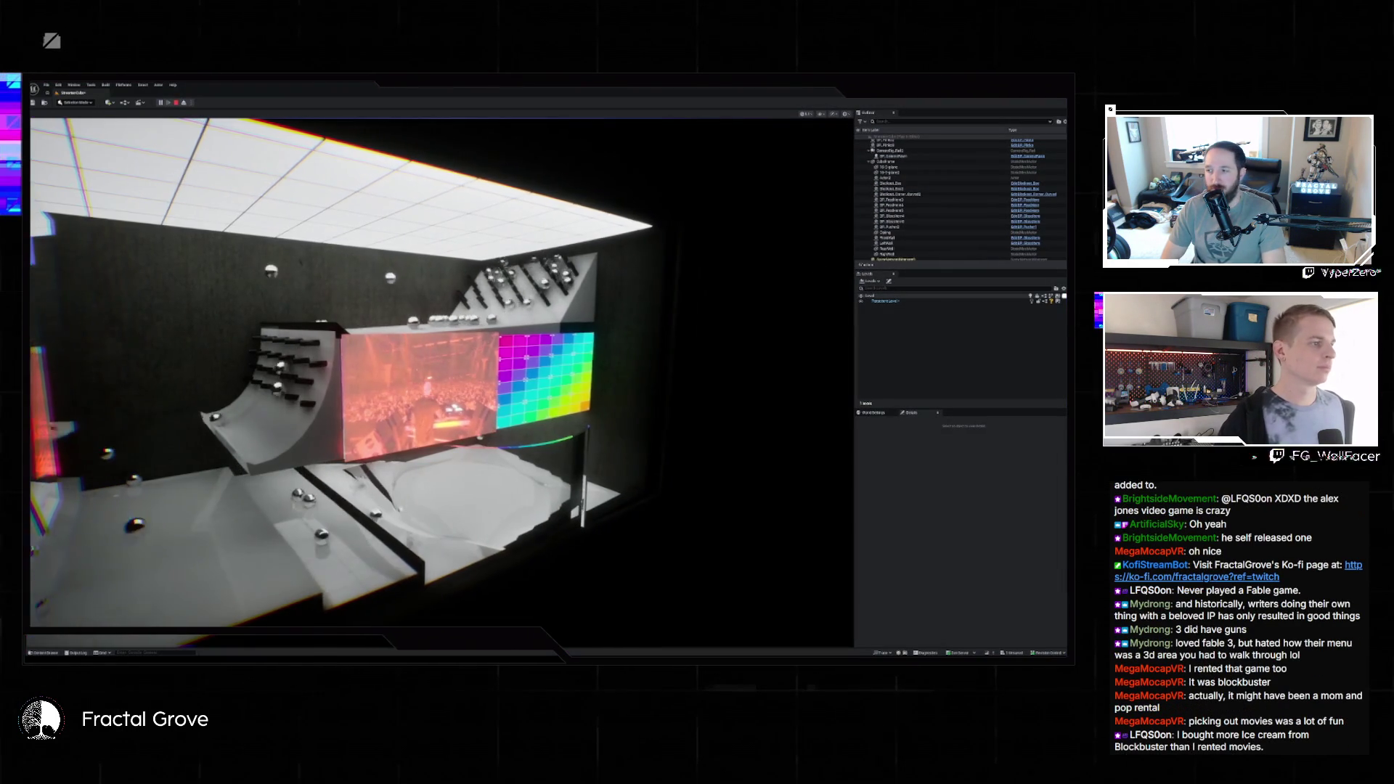
key("F11")
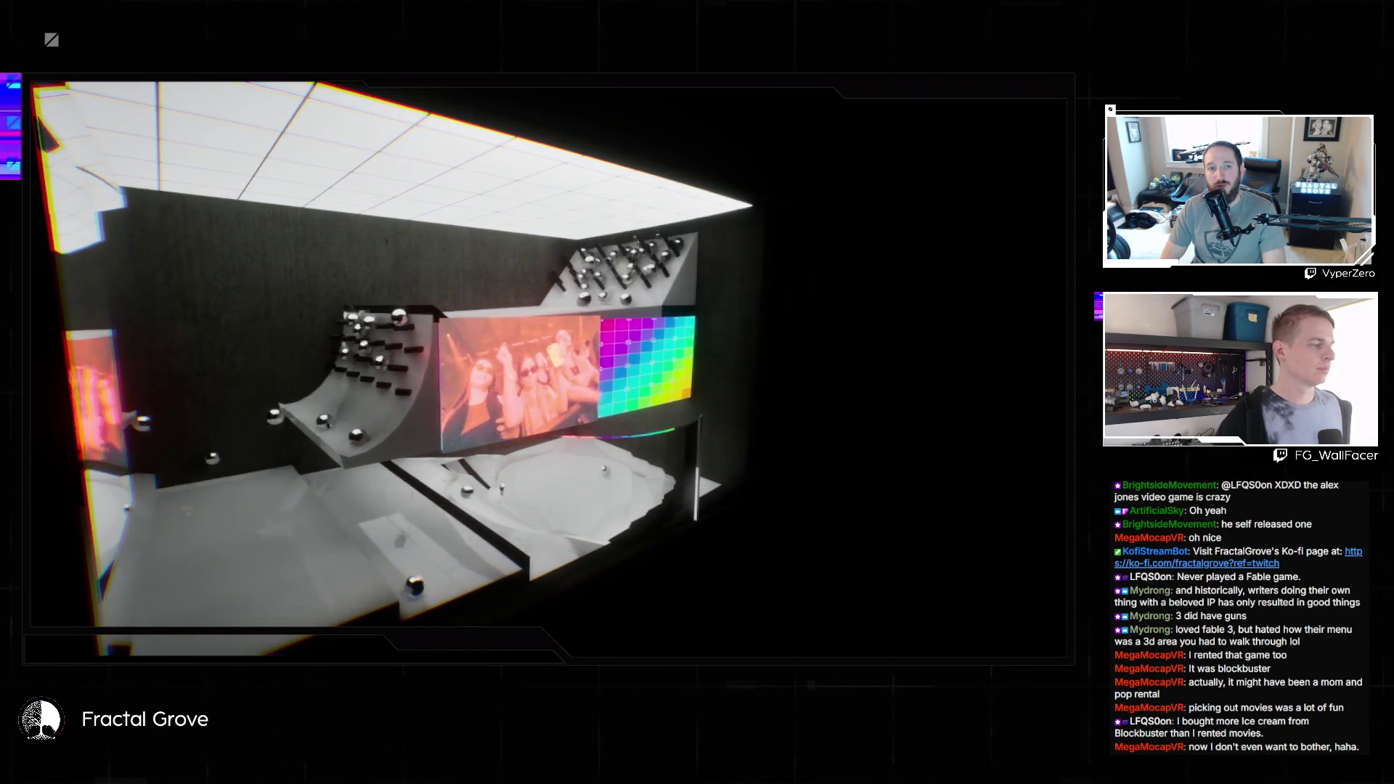